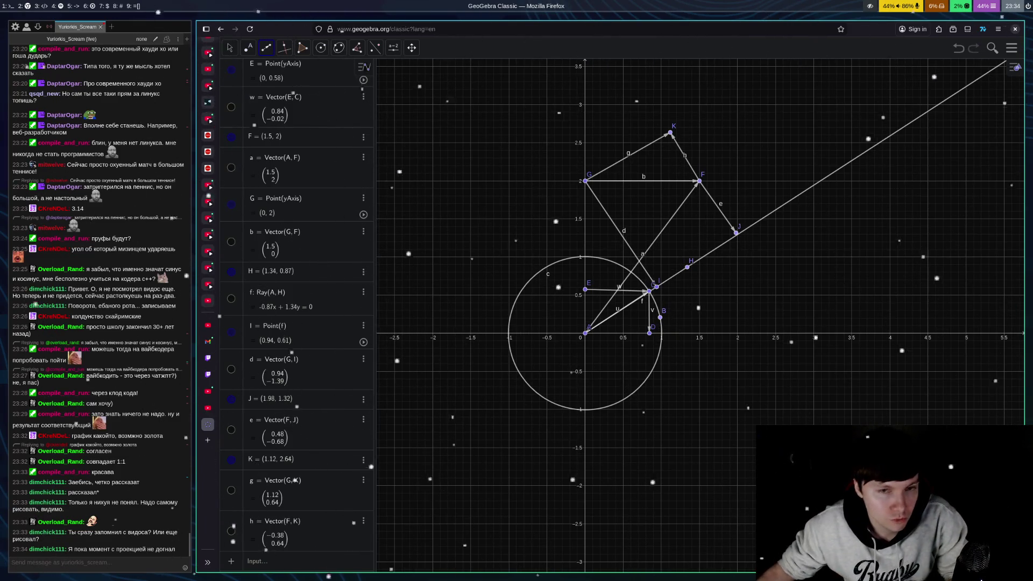
Undo back to circle c with points A and B, then start a vector at A
key("ctrl+z")
key("ctrl+z")
key("ctrl+z")
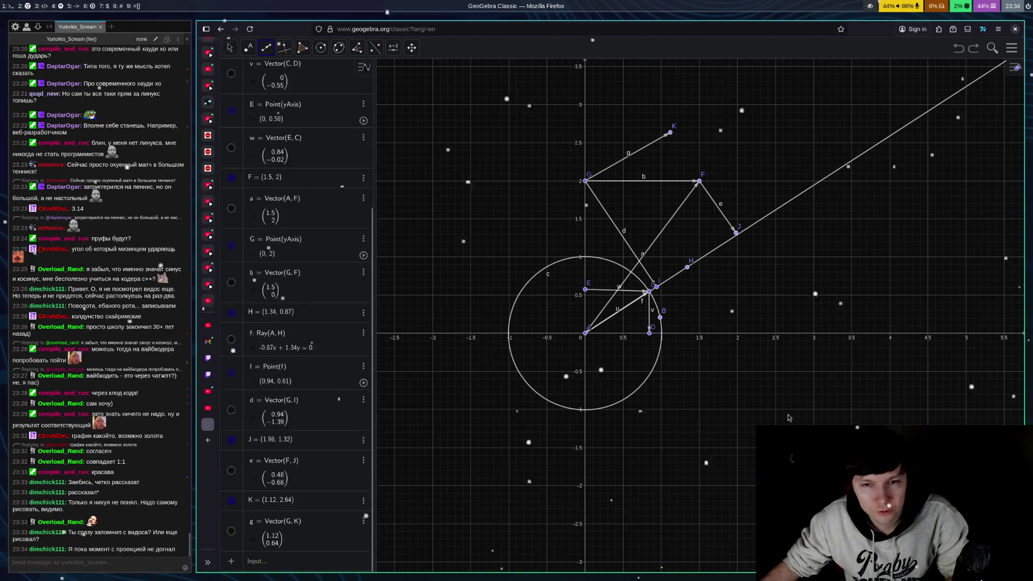
key("ctrl+z")
key("ctrl+z")
key("ctrl+z")
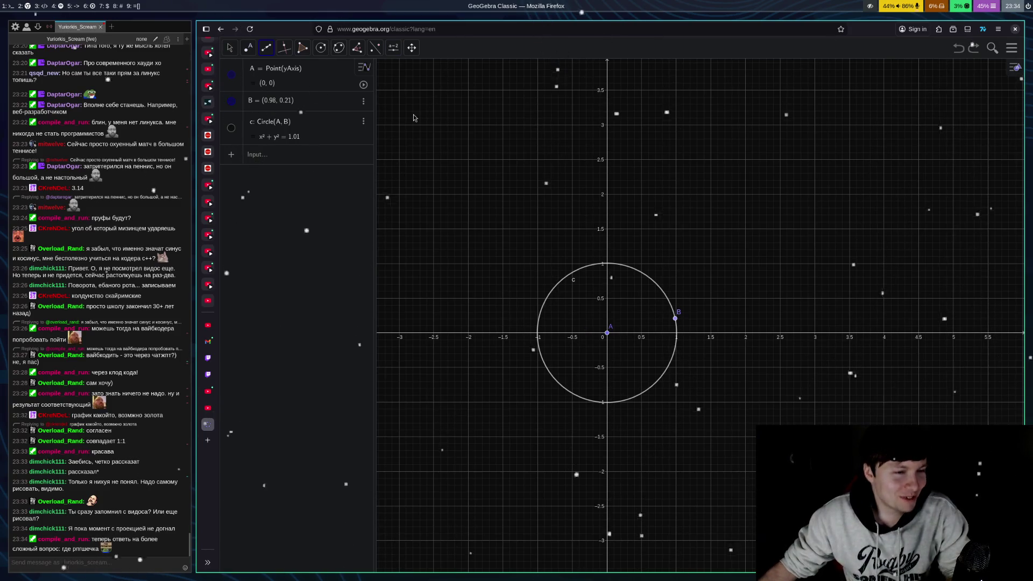
left_click(267, 49)
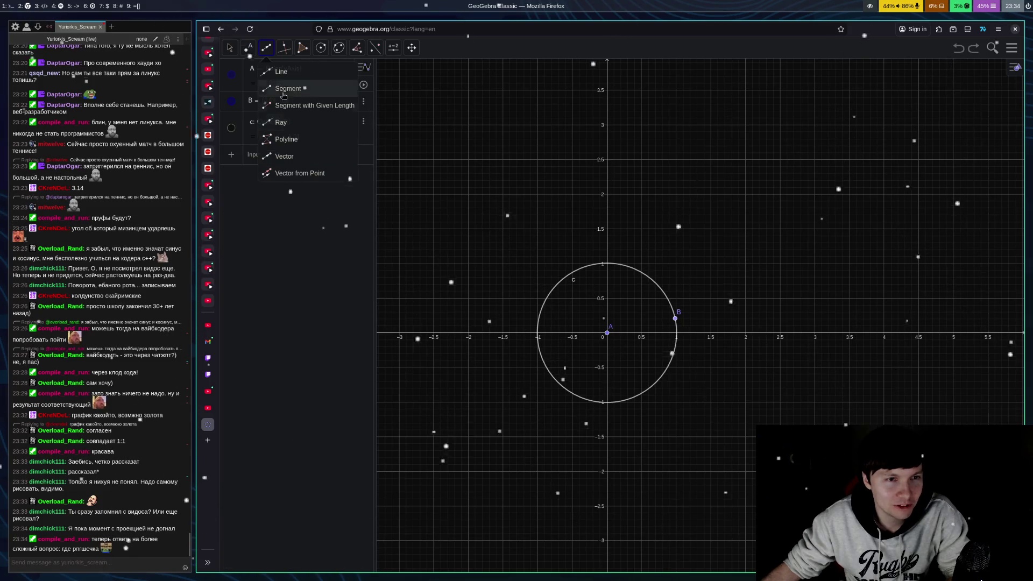
left_click(284, 156)
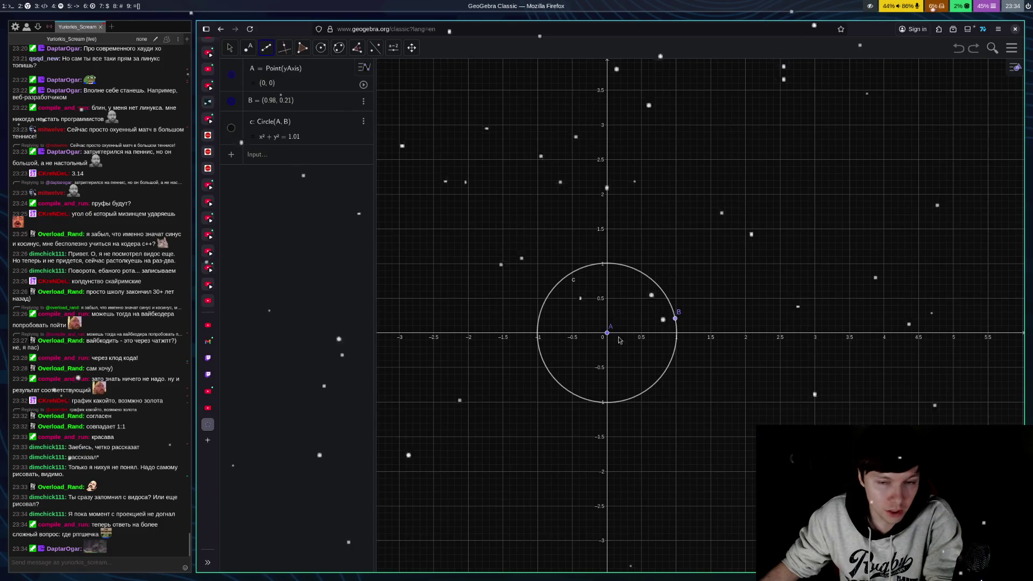
left_click(606, 332)
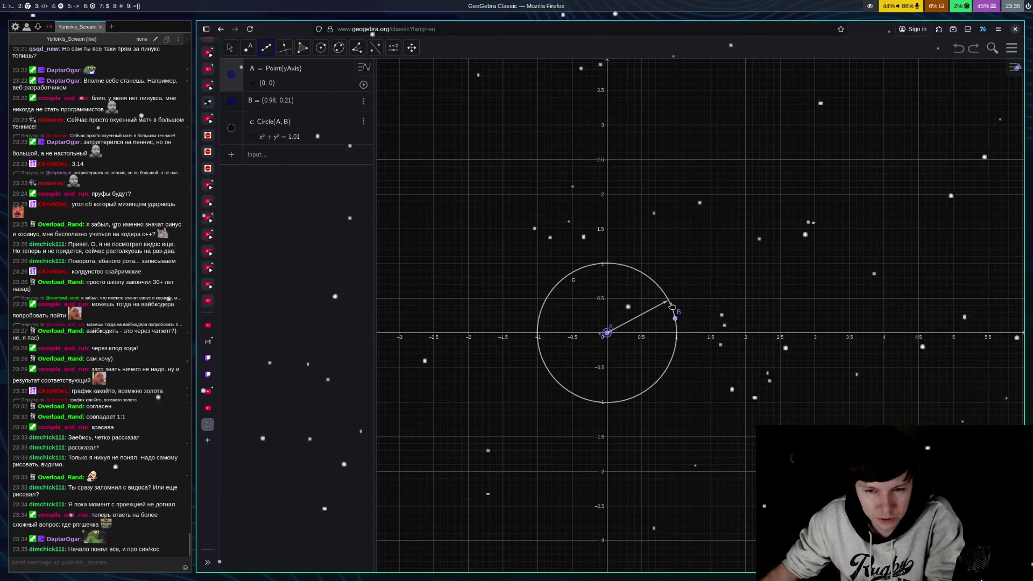
Draw vector u from A to point C, then v from C to the x-axis and w from the y-axis to C
left_click(668, 299)
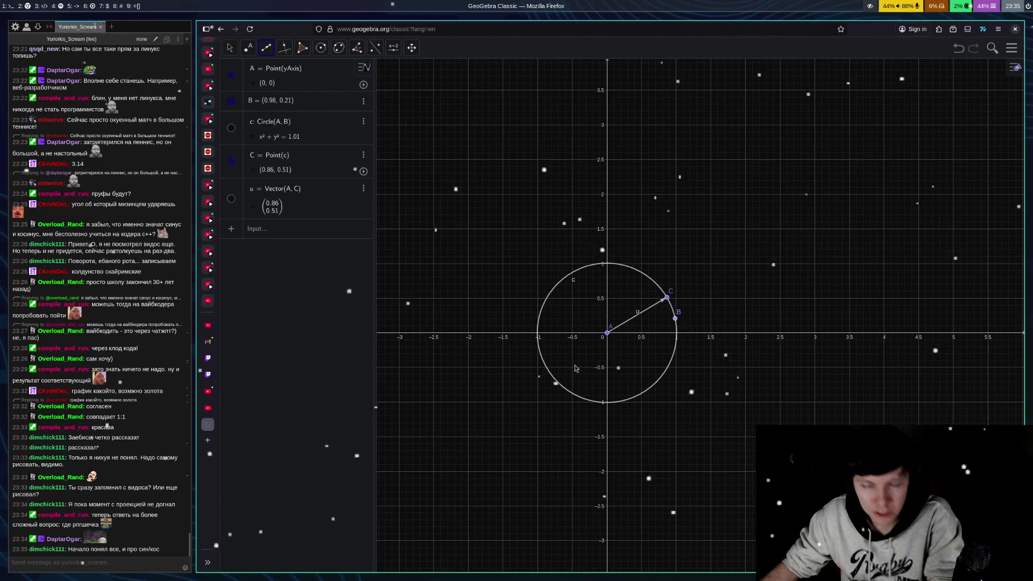
left_click(668, 299)
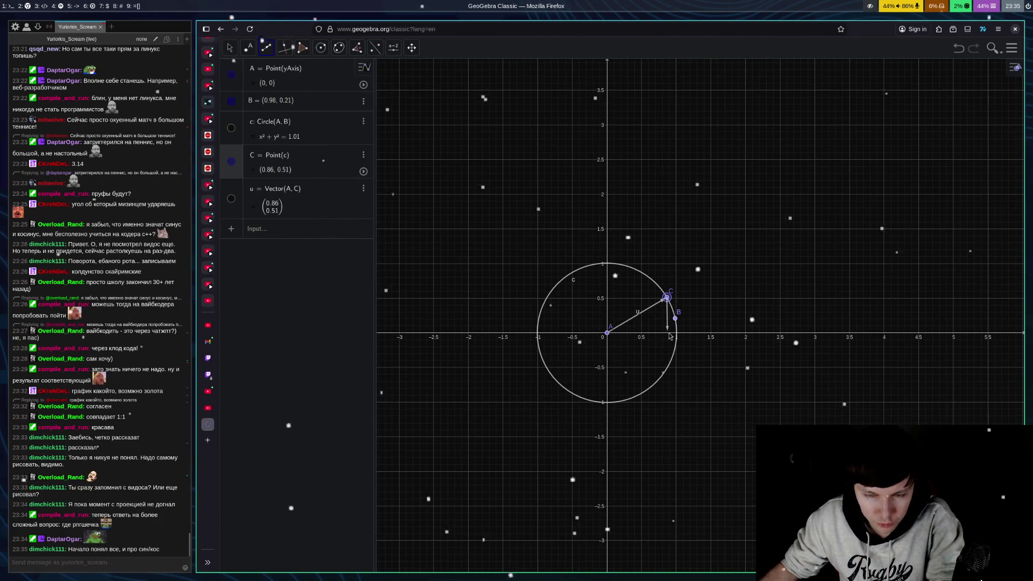
left_click(668, 332)
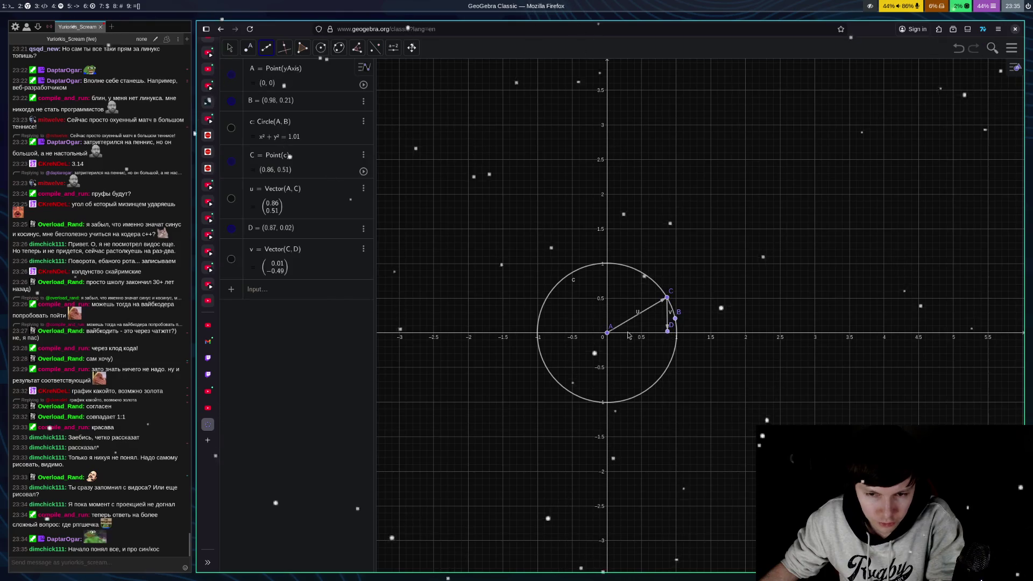
left_click(608, 299)
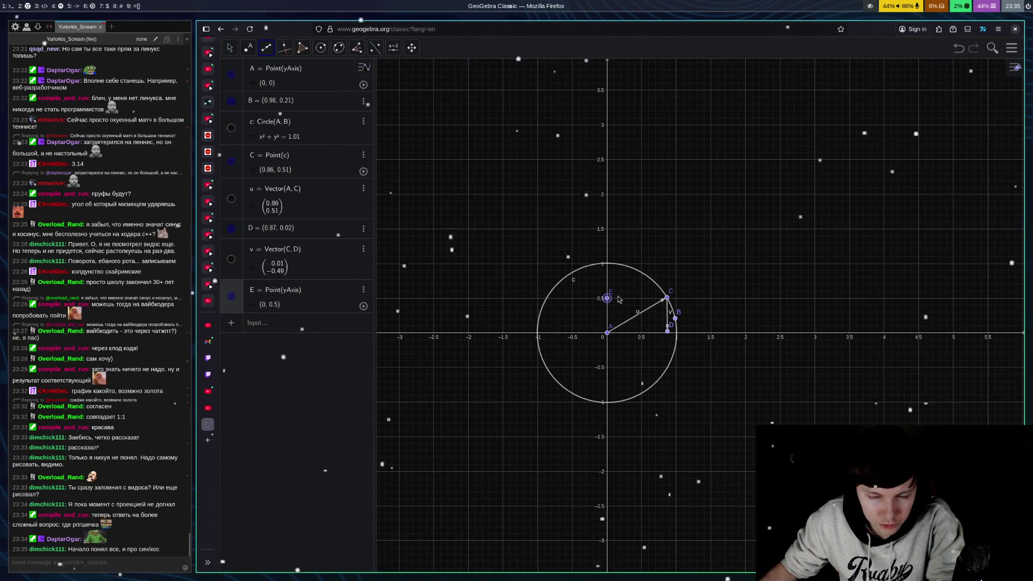
left_click(667, 299)
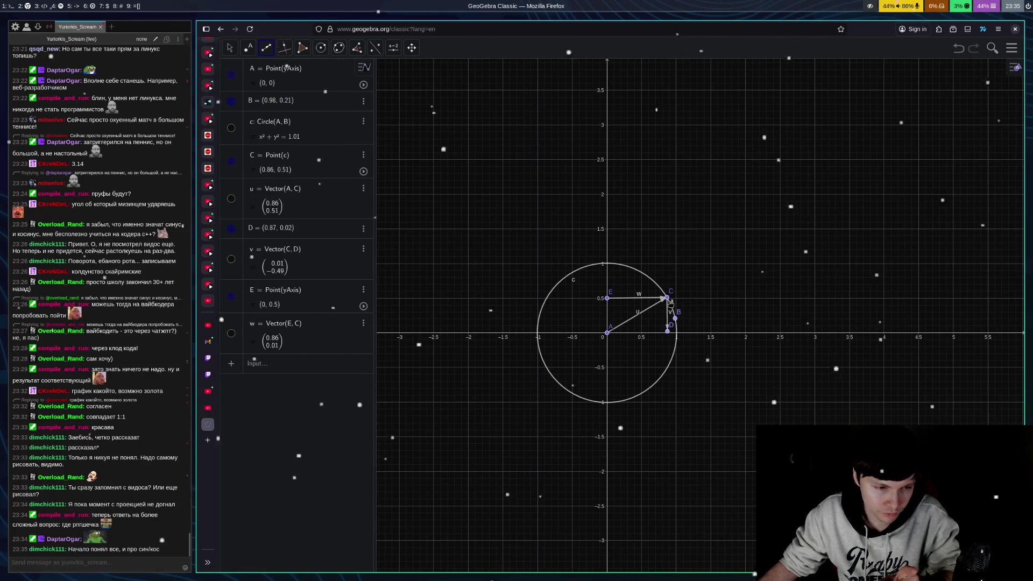
Draw vector a from origin A to new point F at (1.5, 1.5)
left_click(266, 49)
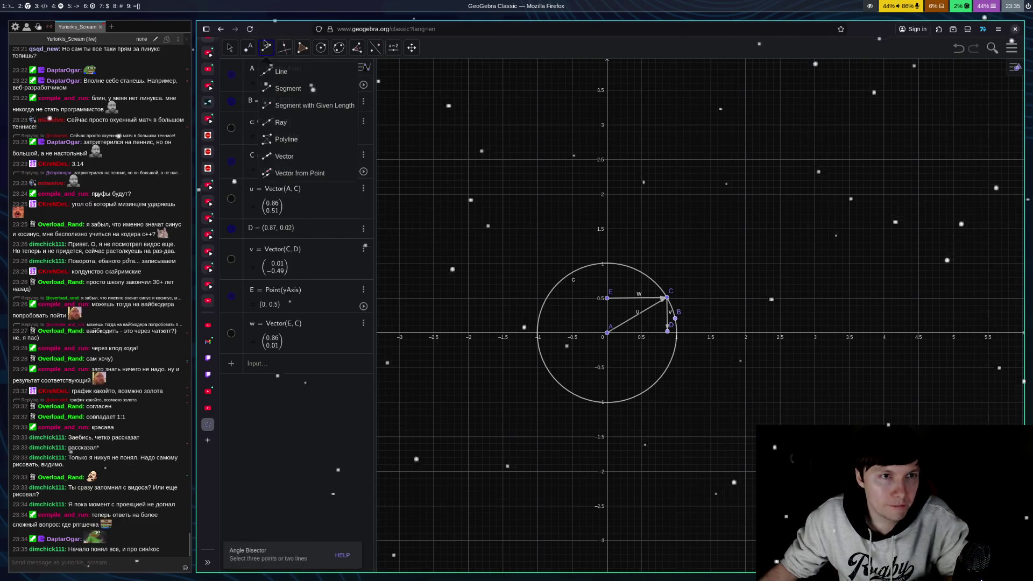
left_click(283, 156)
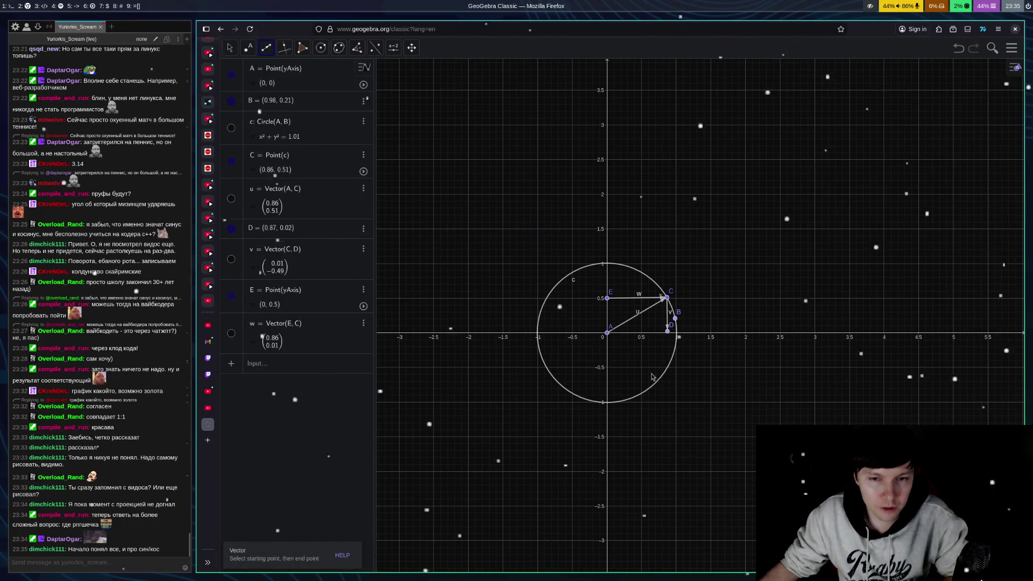
left_click(608, 333)
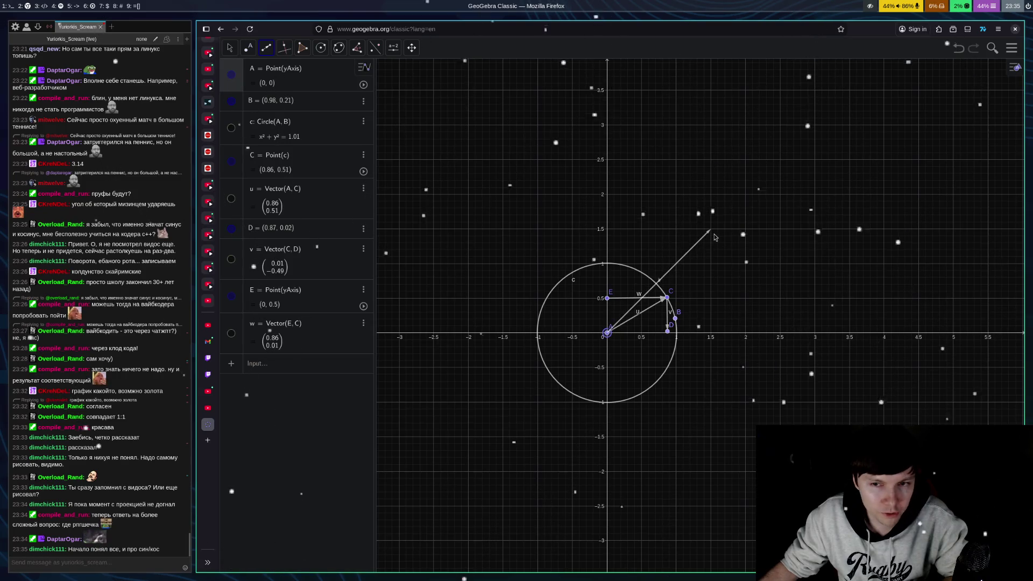
left_click(712, 234)
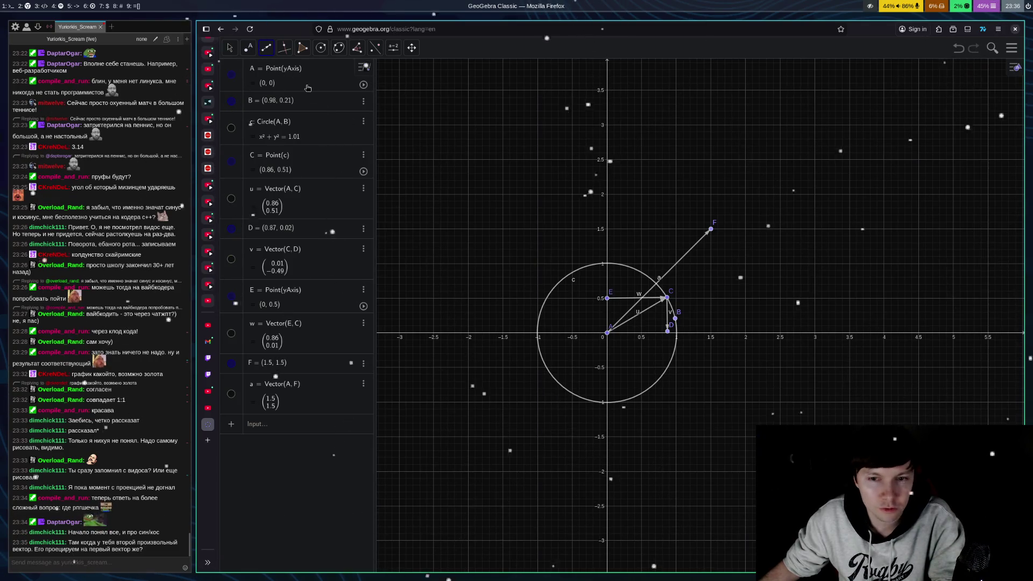
left_click(267, 49)
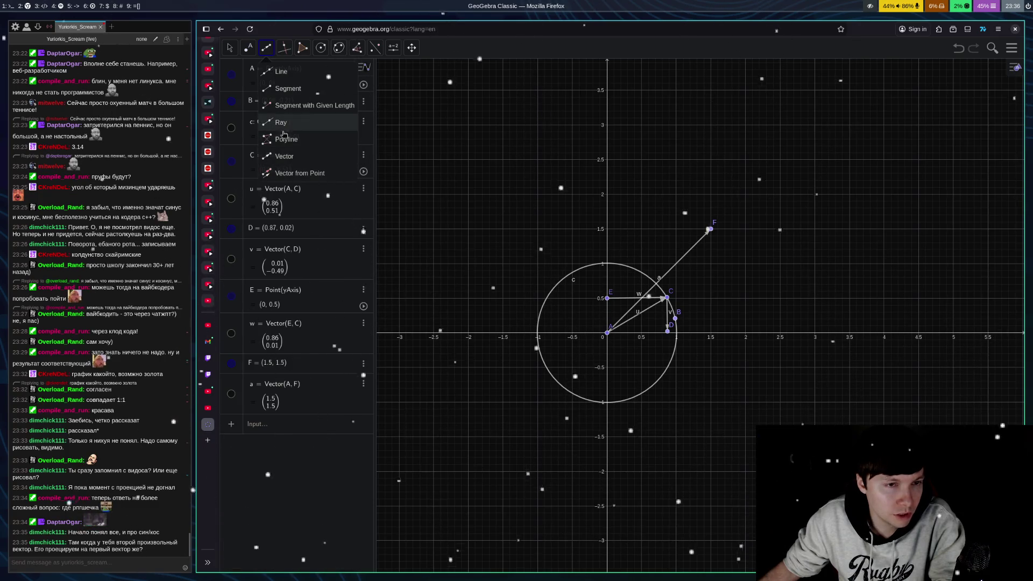
Draw line f through A along the direction of vector u
left_click(282, 72)
left_click(608, 333)
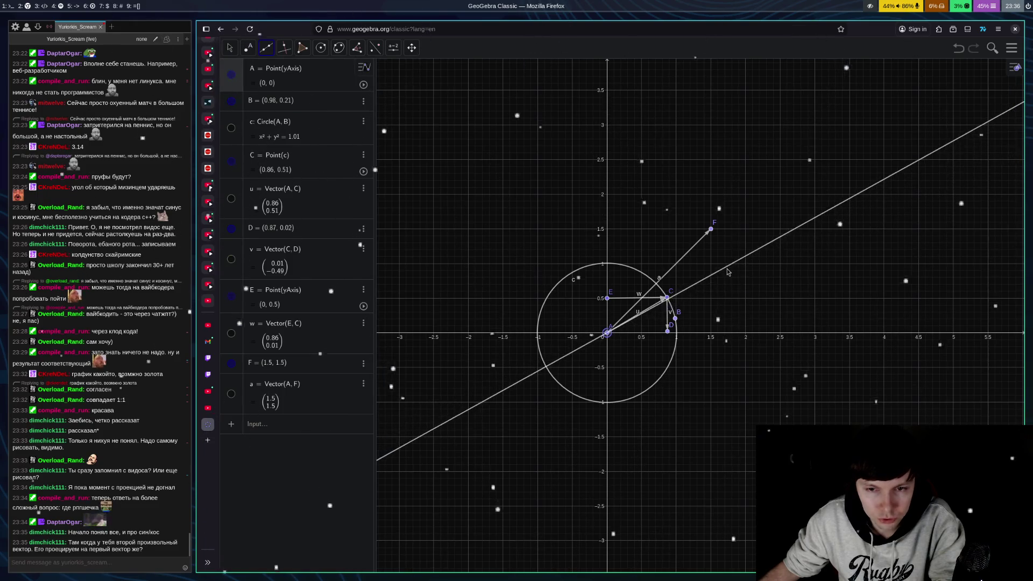
left_click(726, 264)
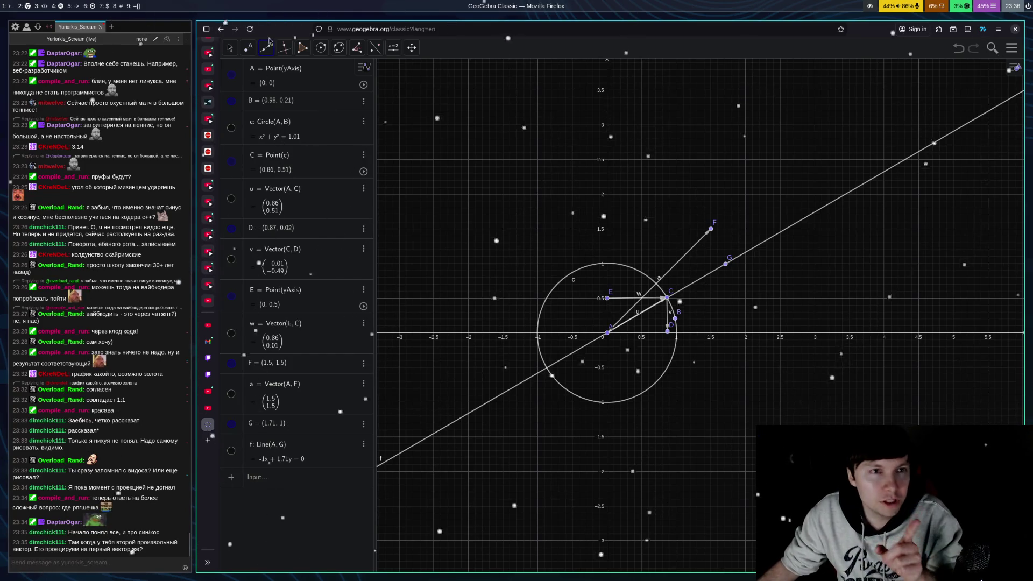
Draw vector b from new point H at (0, 1.5) on the y-axis to F
left_click(264, 54)
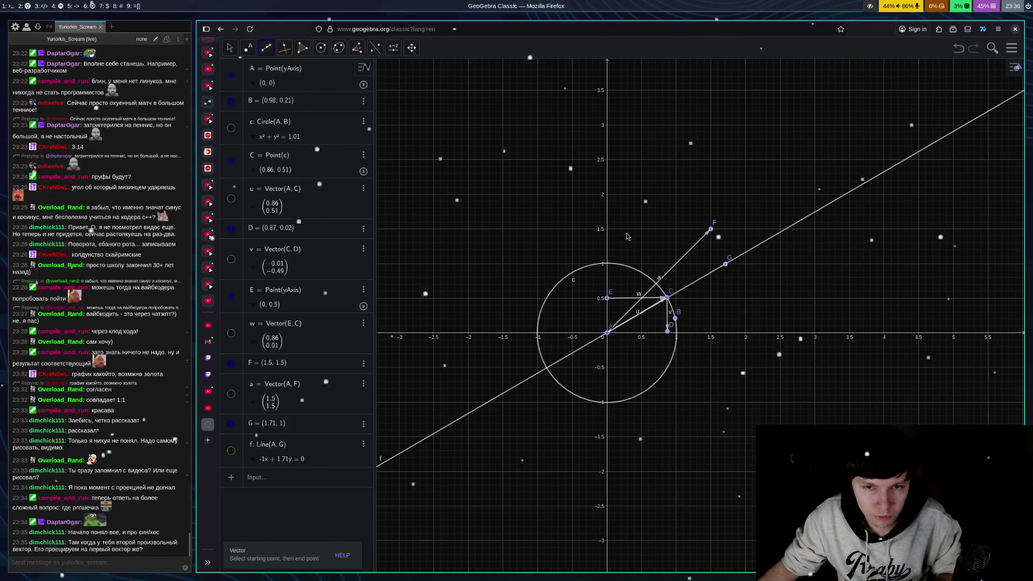
left_click(607, 229)
left_click(718, 235)
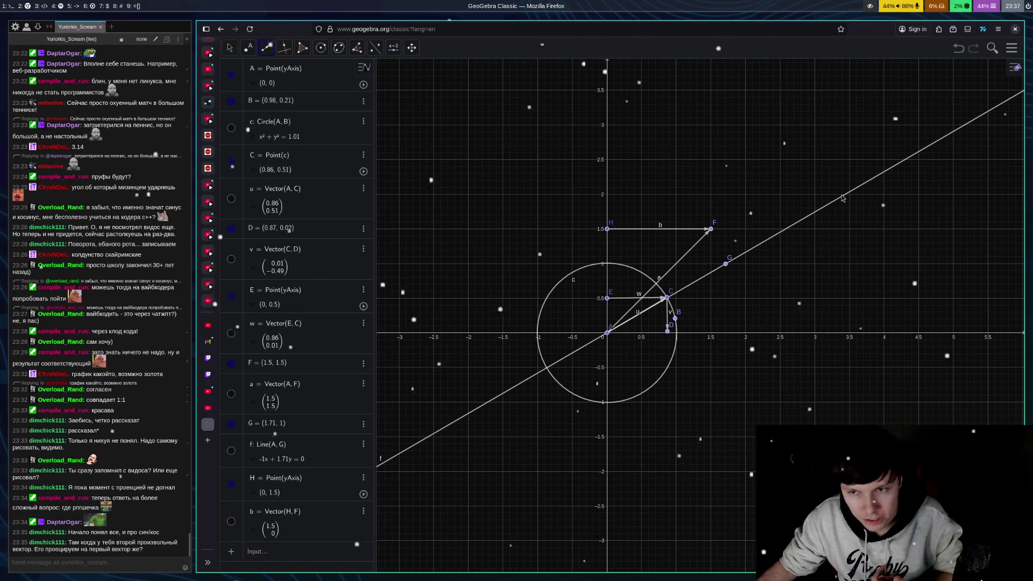
Draw vector d from H to new point I on u, and e from F to J on line f
left_click(607, 229)
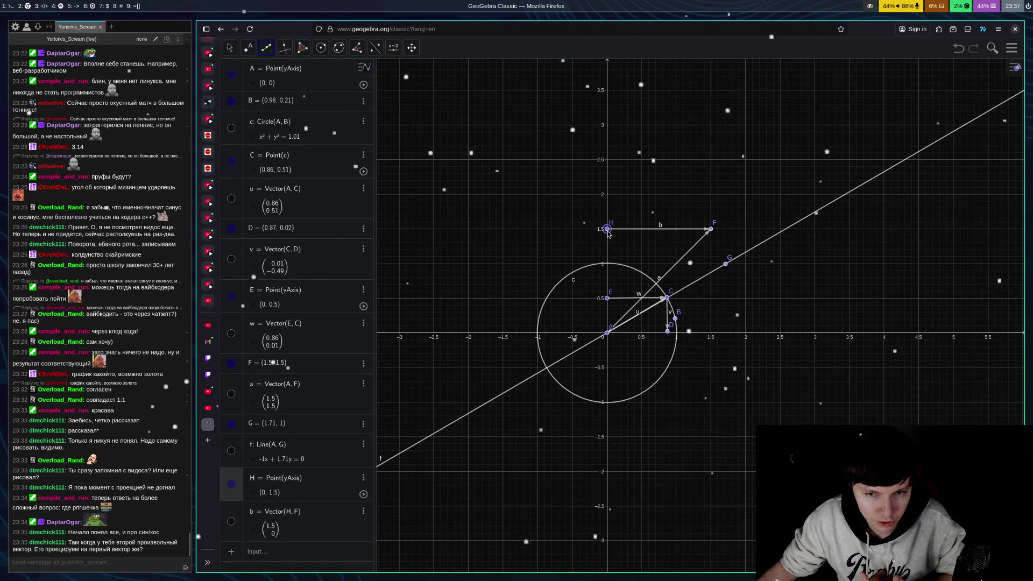
left_click(655, 305)
left_click(712, 231)
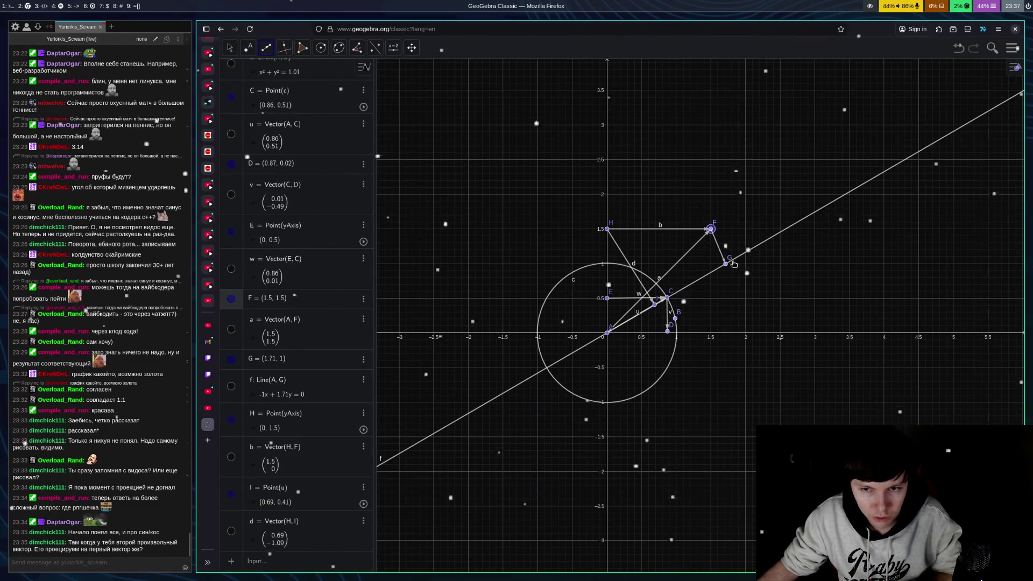
left_click(732, 261)
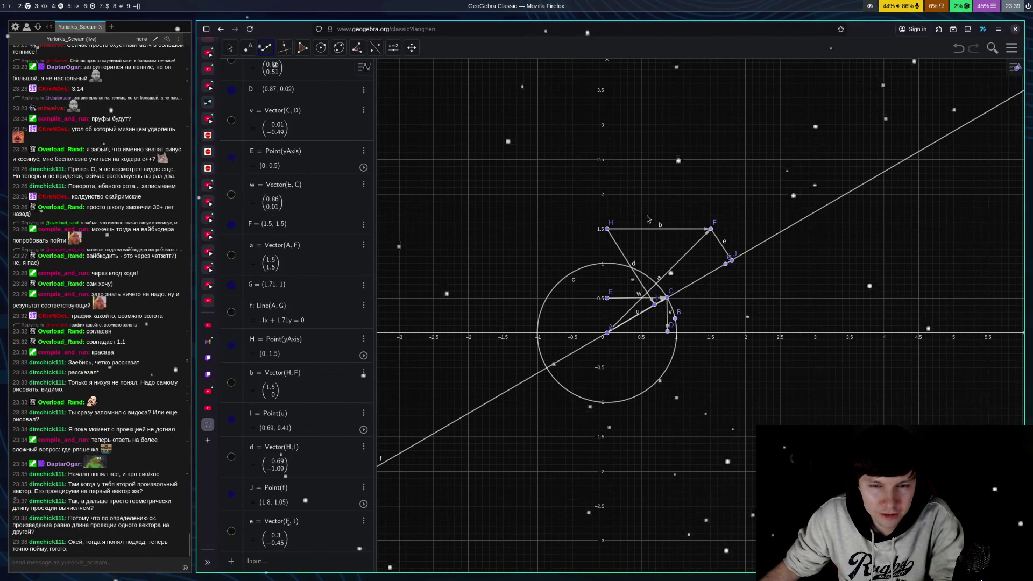
Draw vector g from H to new point K (1.08, 2.17), then vector h from K to F
left_click(229, 47)
left_click(249, 51)
left_click(267, 49)
left_click(607, 230)
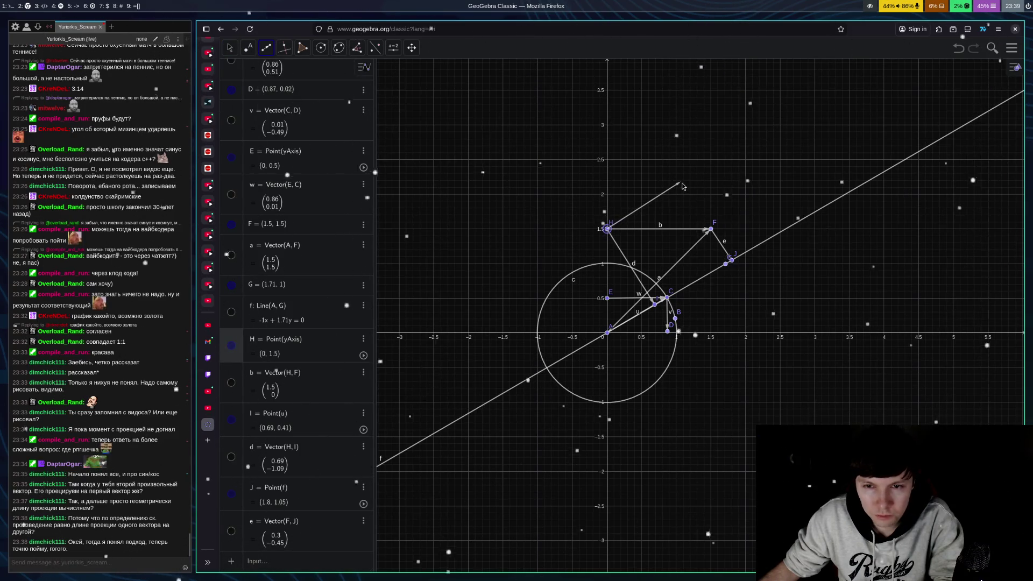
left_click(682, 184)
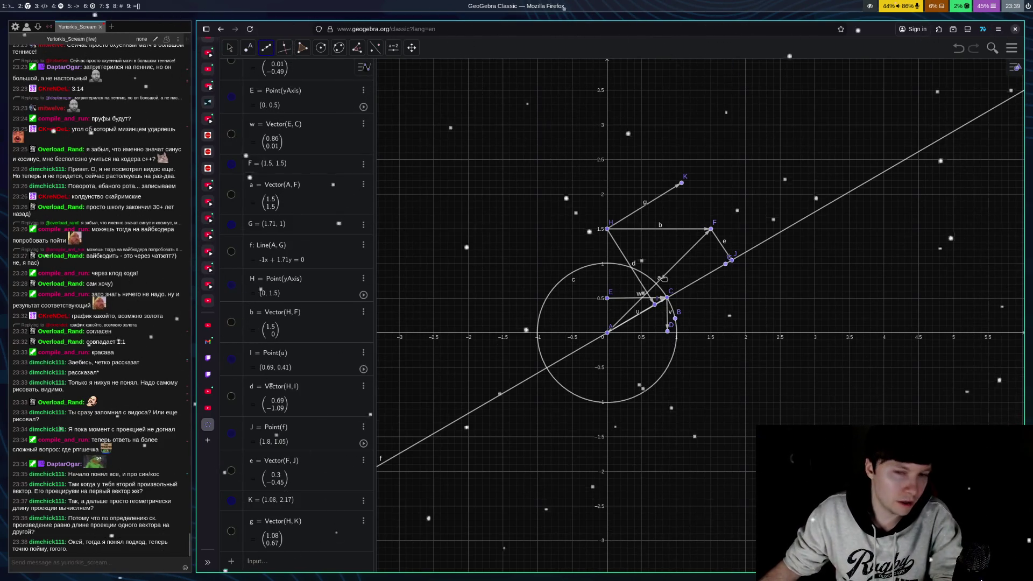
left_click(682, 184)
left_click(711, 229)
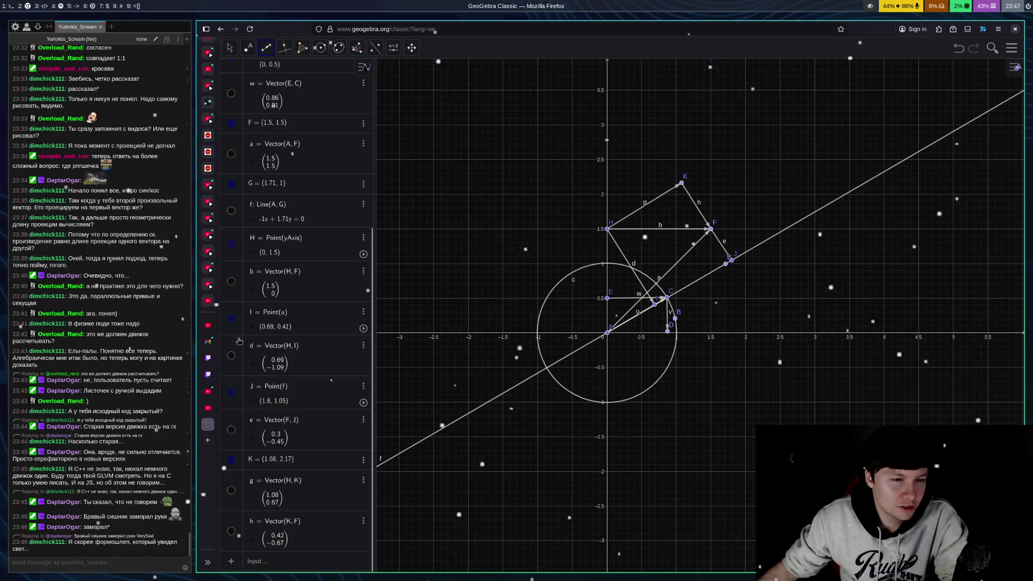
Switch from GeoGebra to the Premier Boxing Champions full-fight videos tab
left_click(211, 408)
Look through the boxing, Warcraft III stream, Twitch channel and YouTube Studio tabs
left_click(208, 399)
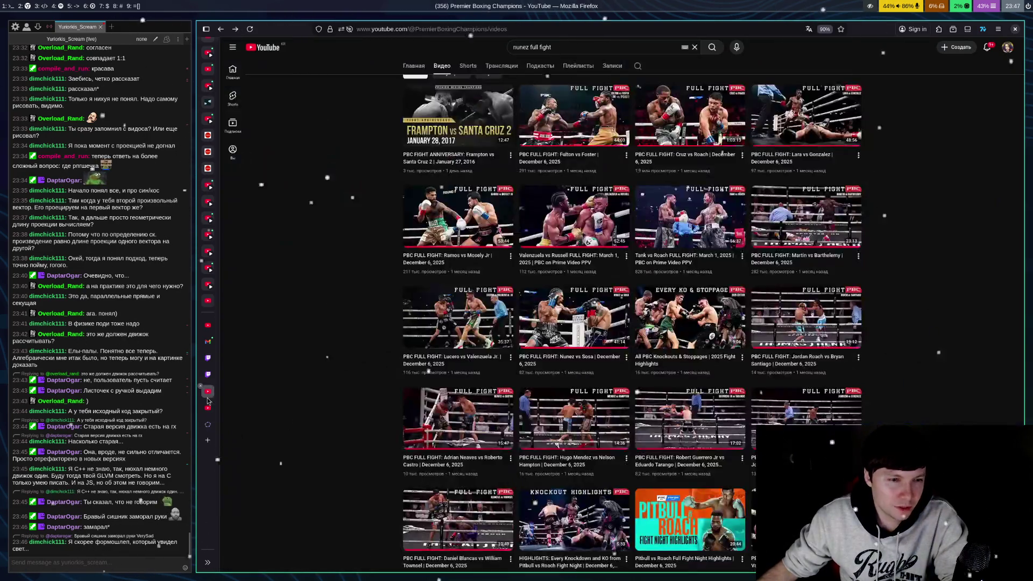
left_click(208, 374)
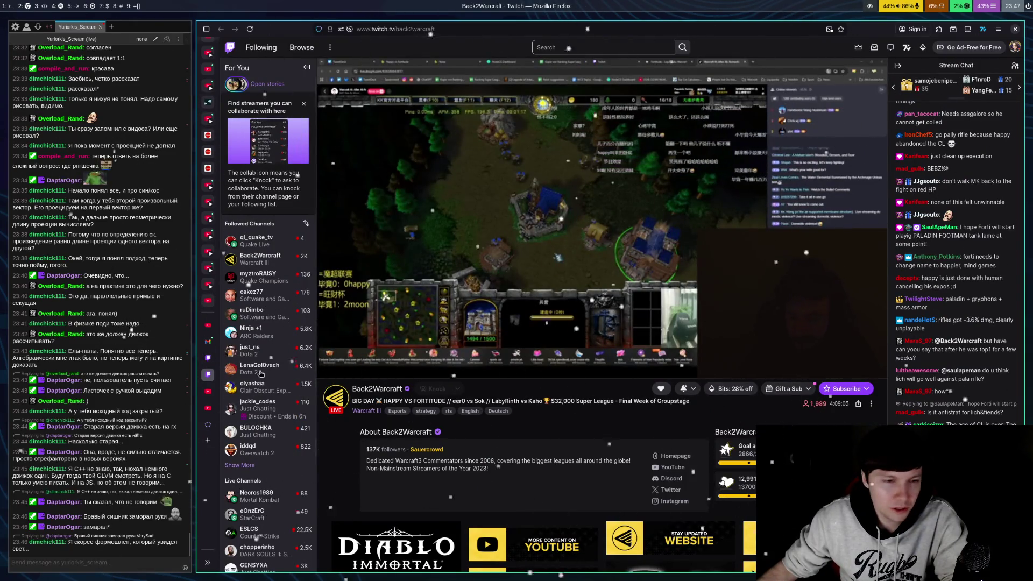
left_click(209, 358)
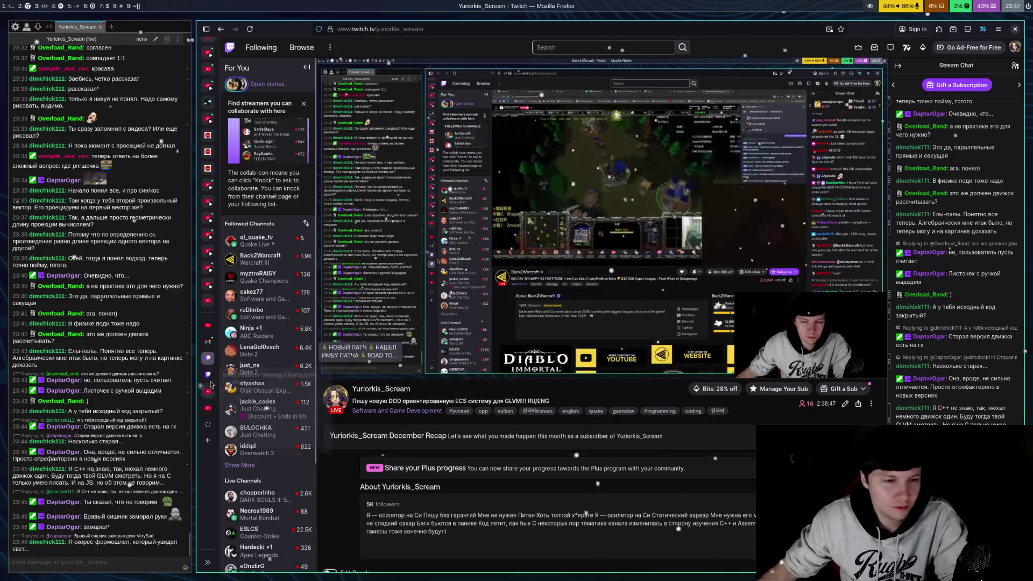
left_click(208, 342)
left_click(208, 325)
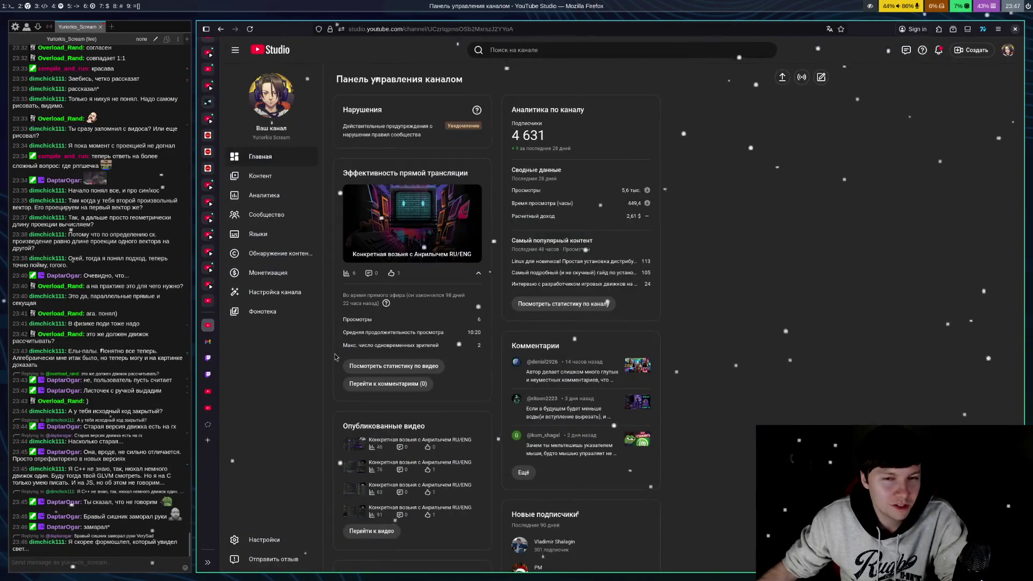
left_click(209, 408)
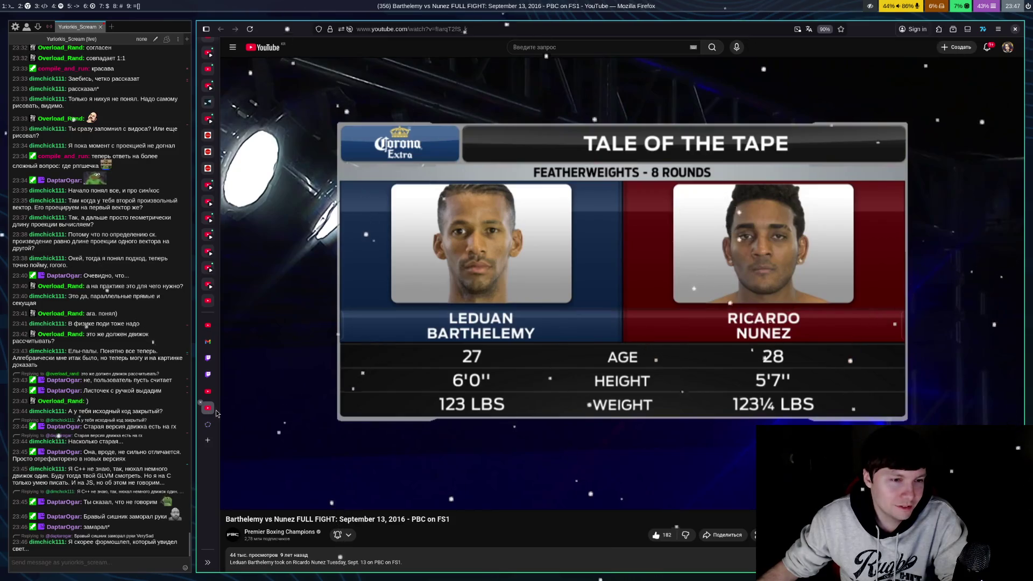
Open and close an empty tab, then pass Visual Proof: Dot Product to reach Proof of Dot Product (3D)
left_click(209, 441)
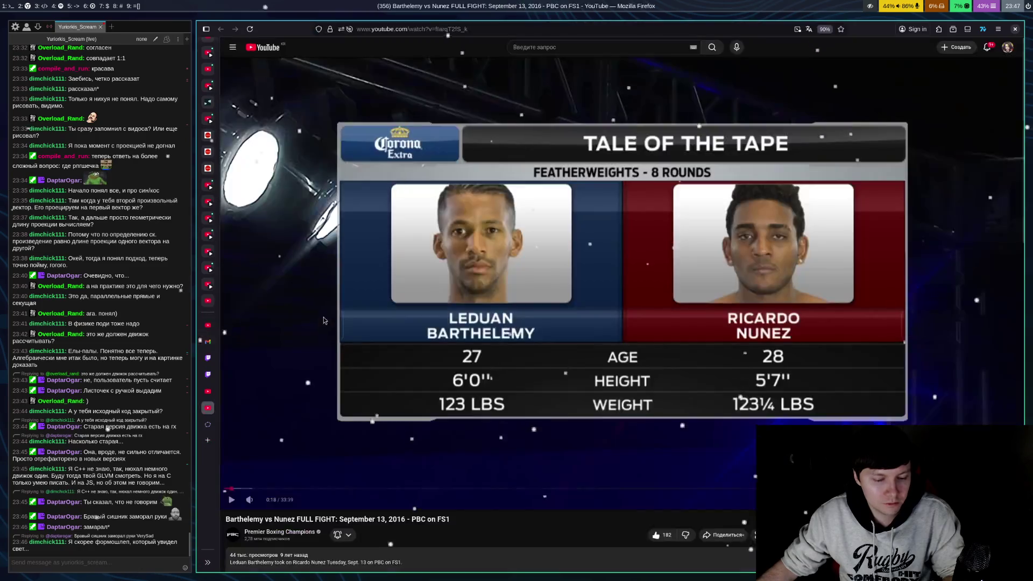
key("ctrl+w")
left_click(209, 300)
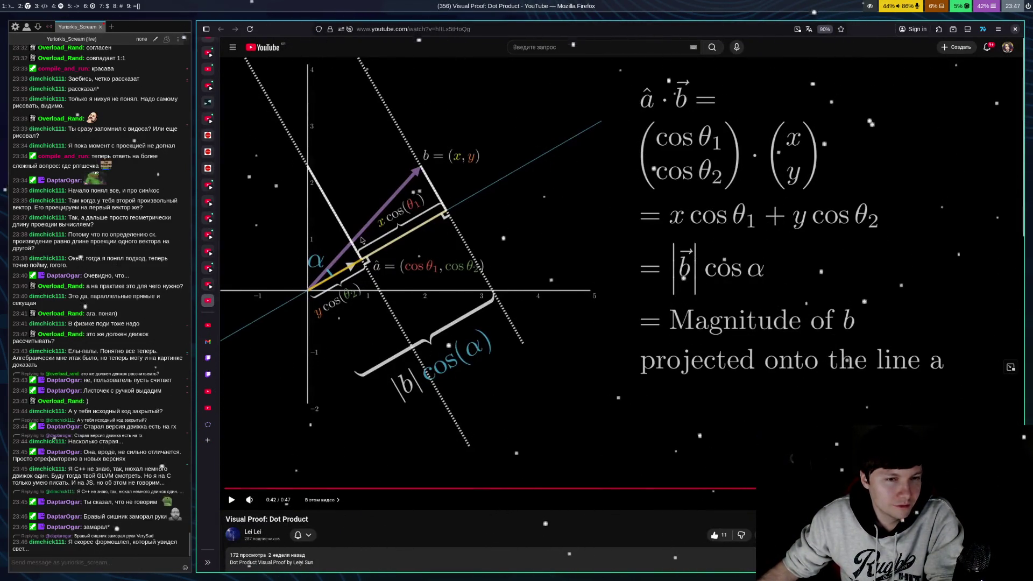
left_click(209, 286)
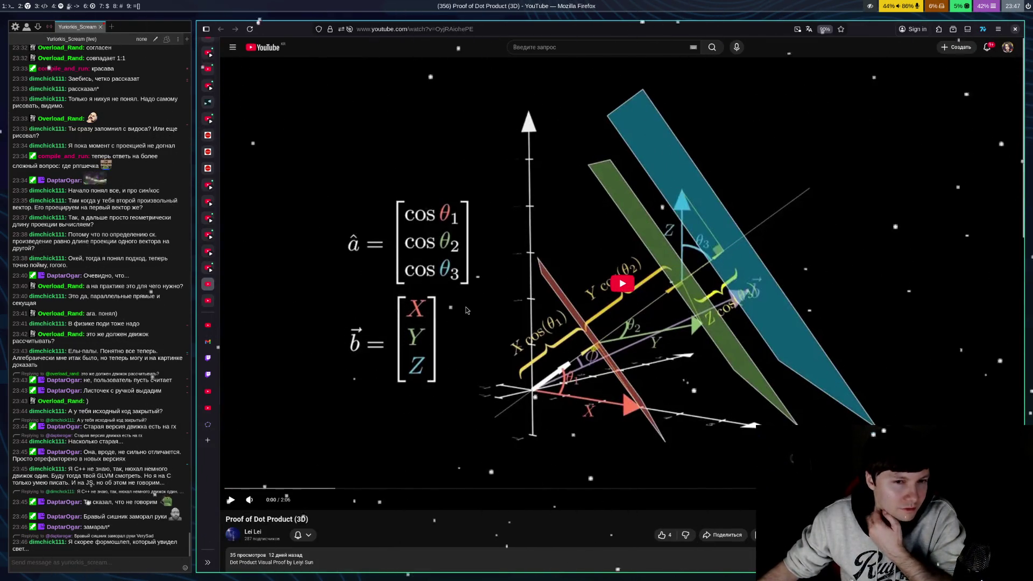
Play the 3D proof from 0:17, pausing at 0:53, 1:00 and the another-perspective title card
left_click(531, 328)
left_click(646, 345)
left_click_drag(333, 488, 421, 472)
left_click(421, 472)
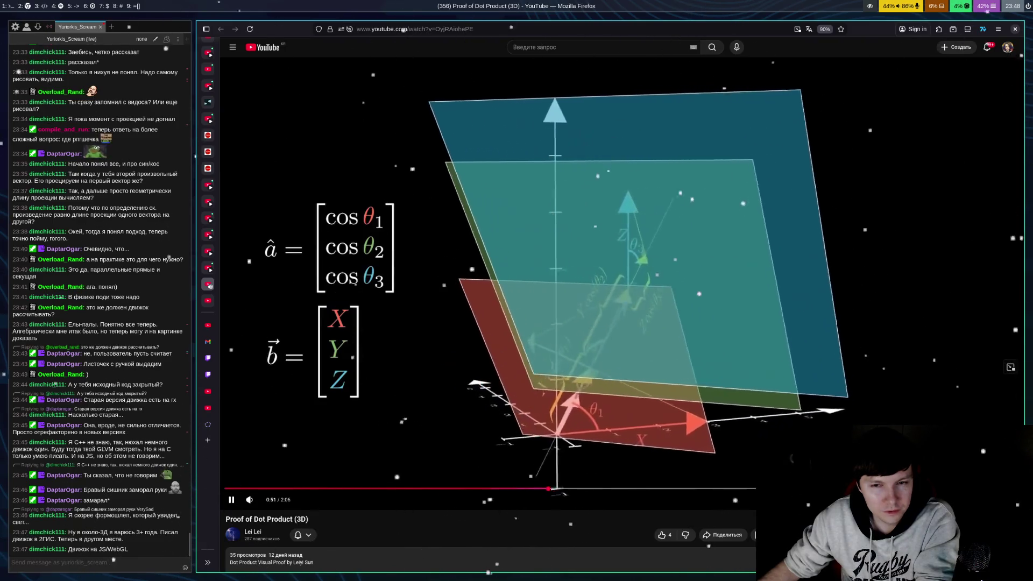
left_click(673, 392)
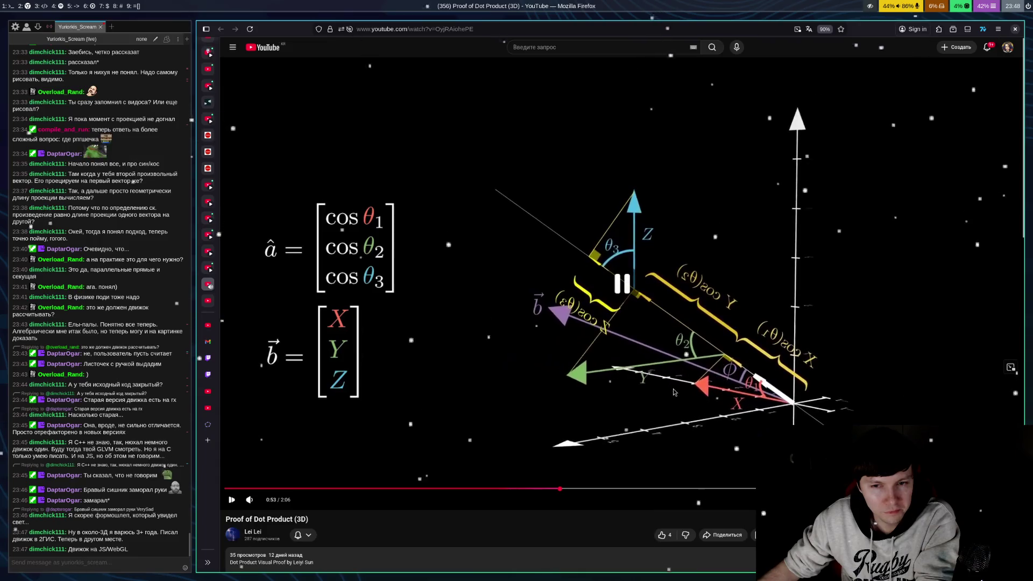
left_click(673, 401)
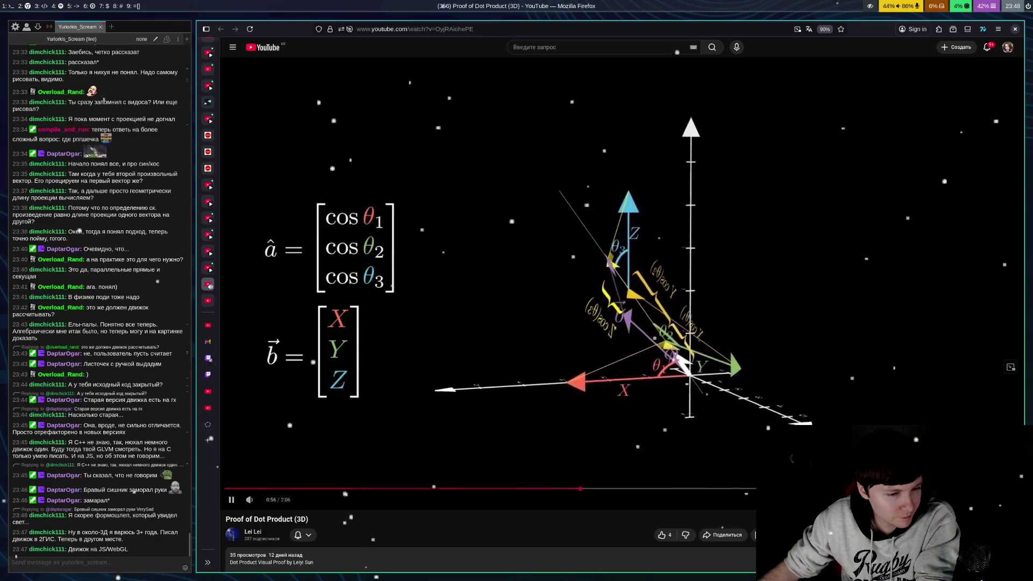
left_click(695, 271)
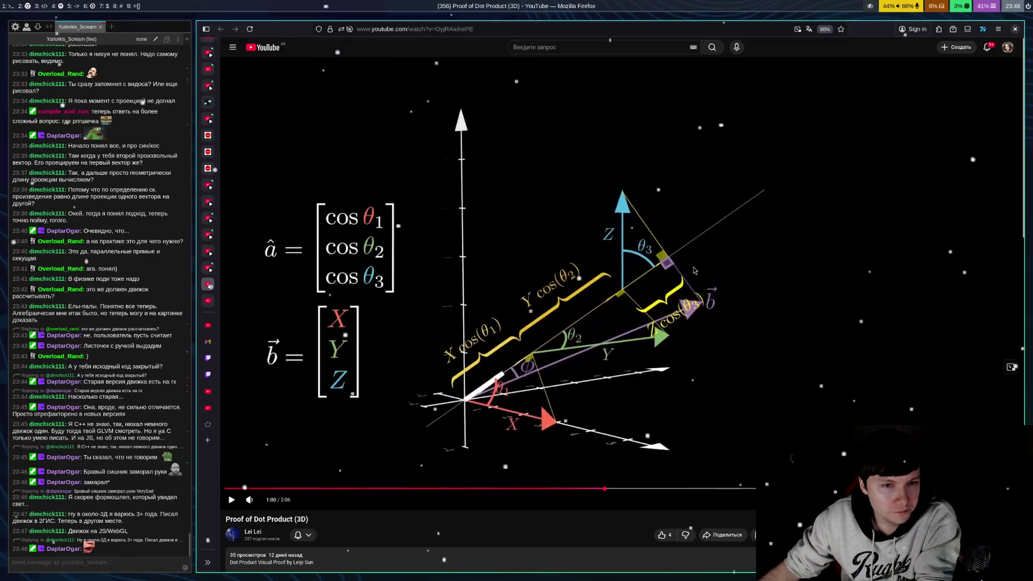
left_click(728, 312)
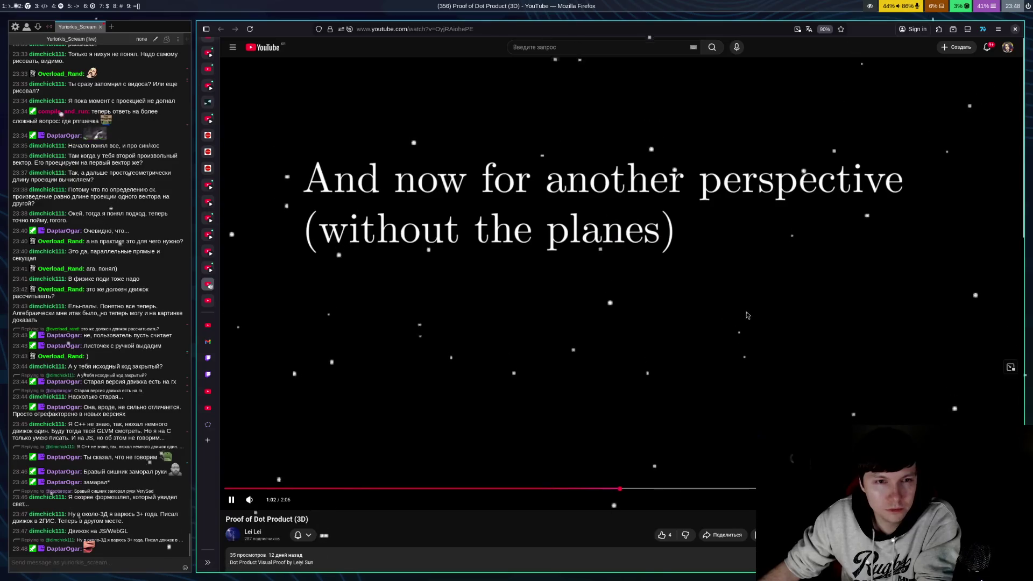
left_click(762, 321)
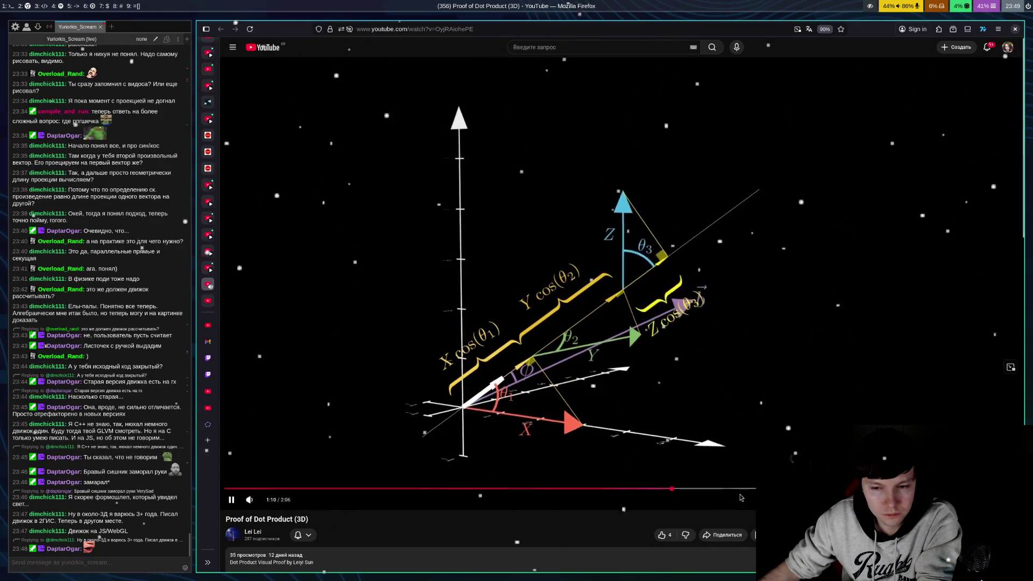
Seek to 1:21, back to 0:42, 0:21 and 0:15, then pause at 0:18 on bare axes
left_click(739, 488)
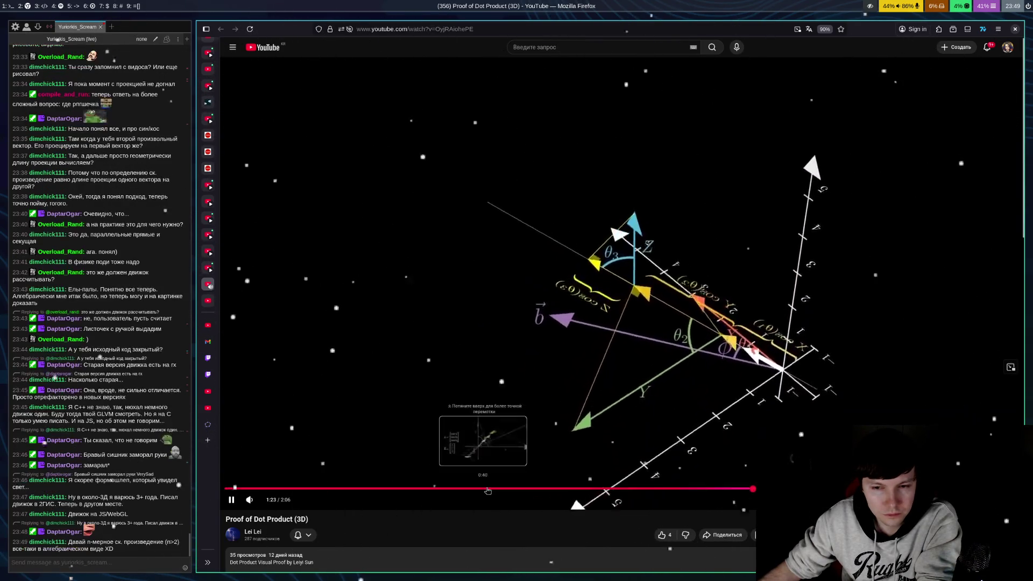
left_click(487, 489)
left_click_drag(478, 492, 366, 490)
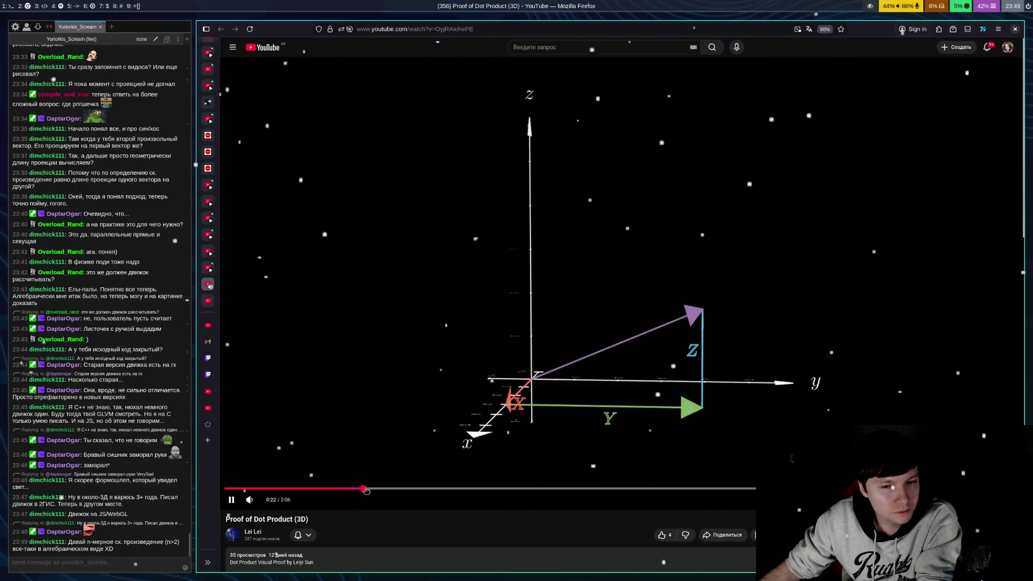
left_click(322, 490)
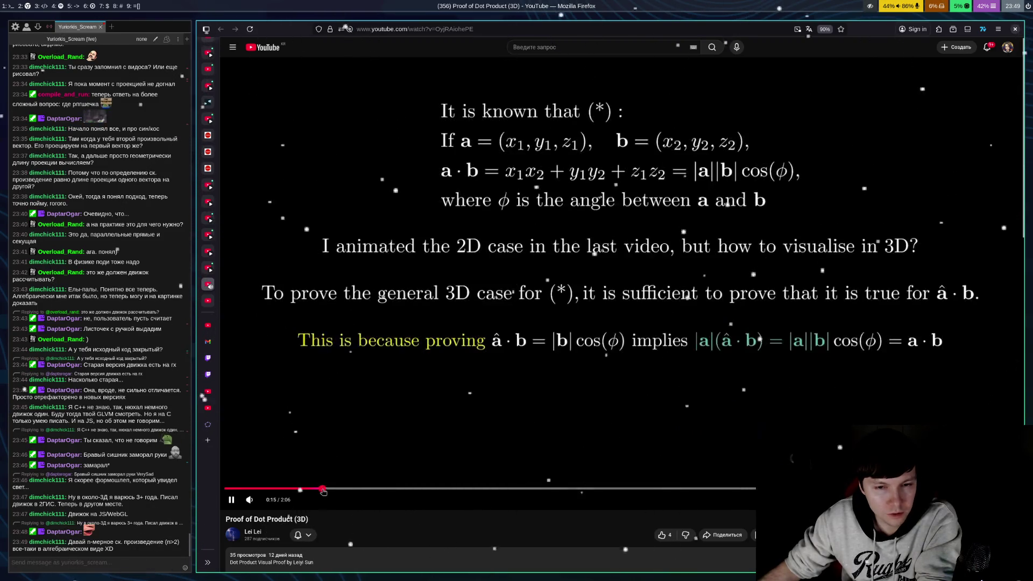
left_click(714, 381)
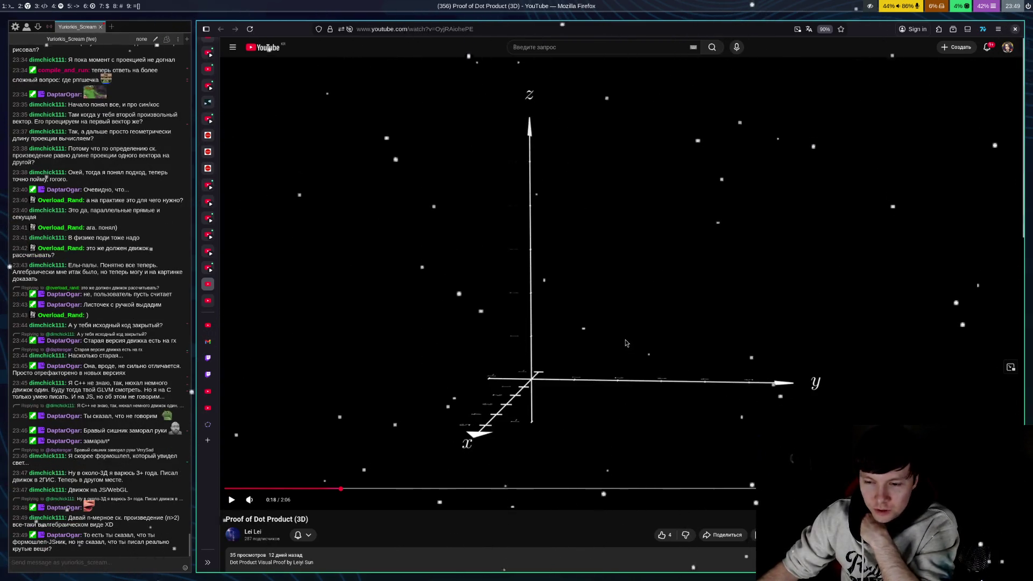
scroll(667, 376, "down", 3)
scroll(652, 339, "down", 3)
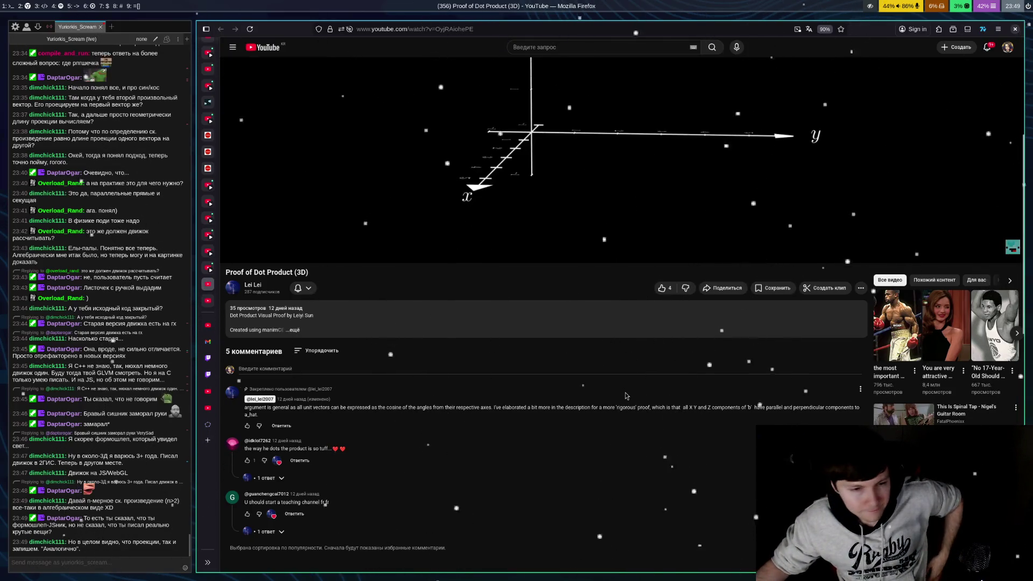
scroll(637, 415, "up", 4)
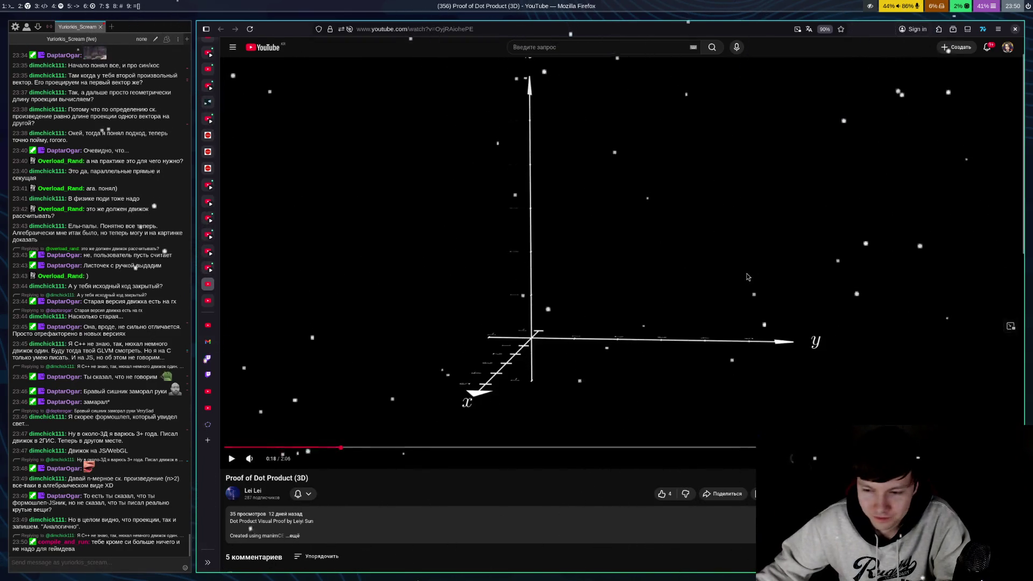
scroll(747, 277, "down", 1)
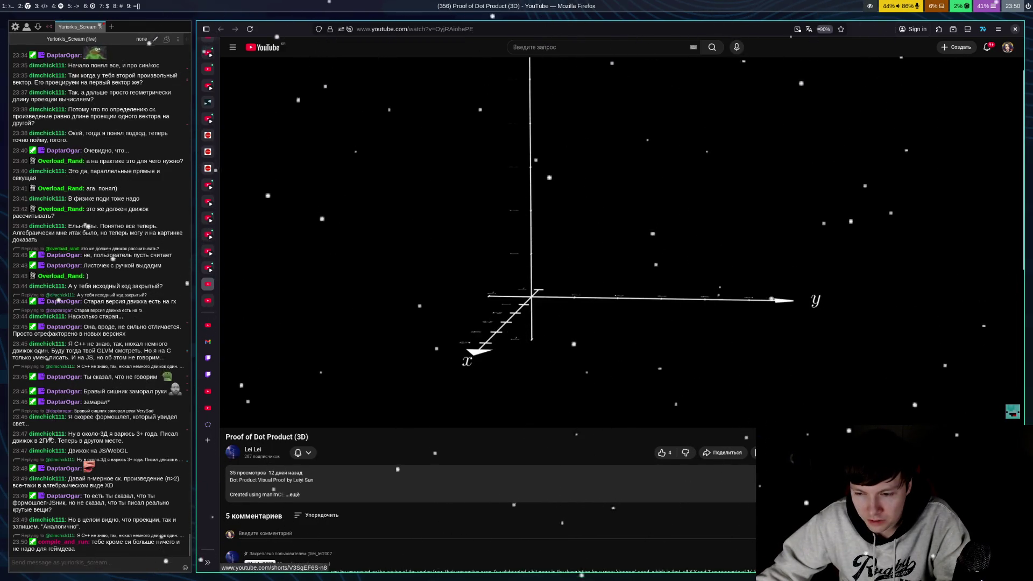
Open the linked Craig Ferguson Short in a new tab and switch to it
right_click(821, 452)
left_click(861, 385)
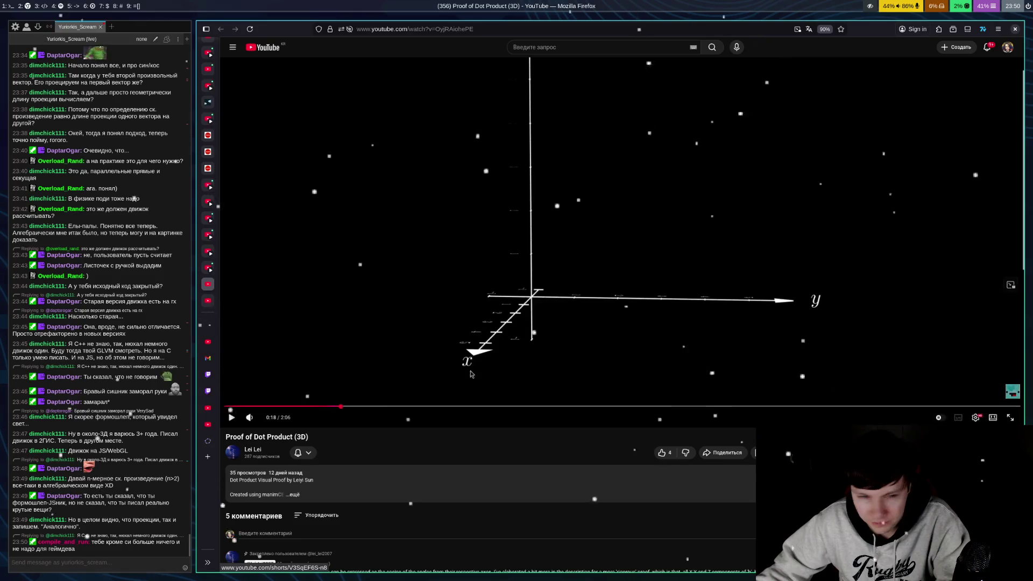
left_click(208, 325)
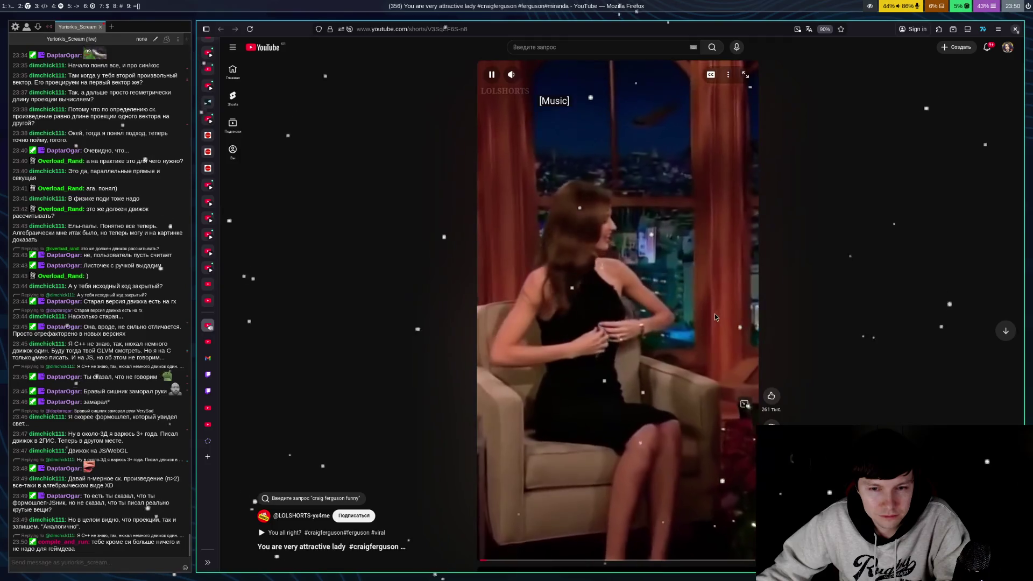
Pause and resume the Short a few times, then go back to the Proof of Dot Product (3D) video
left_click(724, 285)
left_click(732, 290)
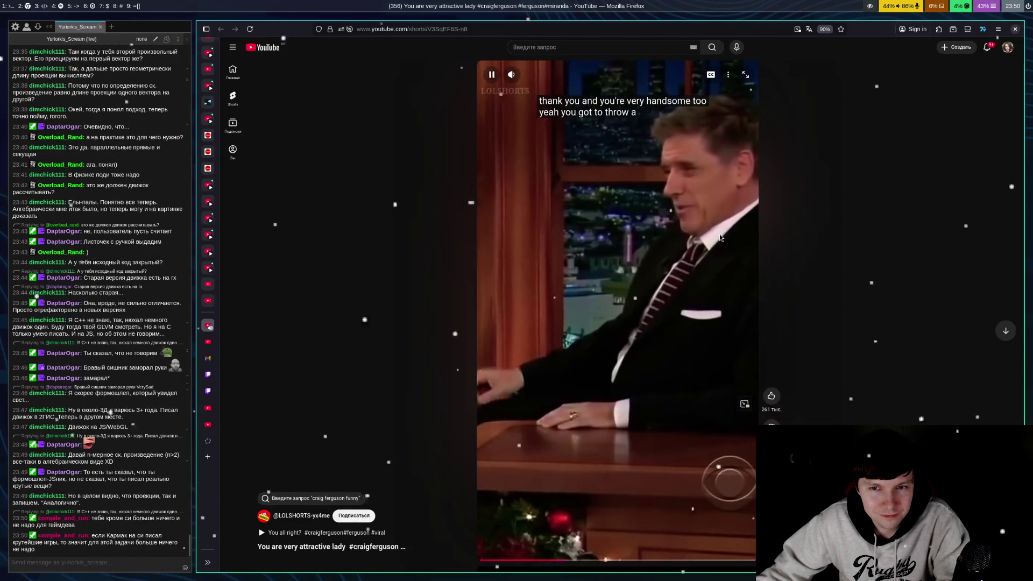
left_click(719, 234)
left_click(720, 240)
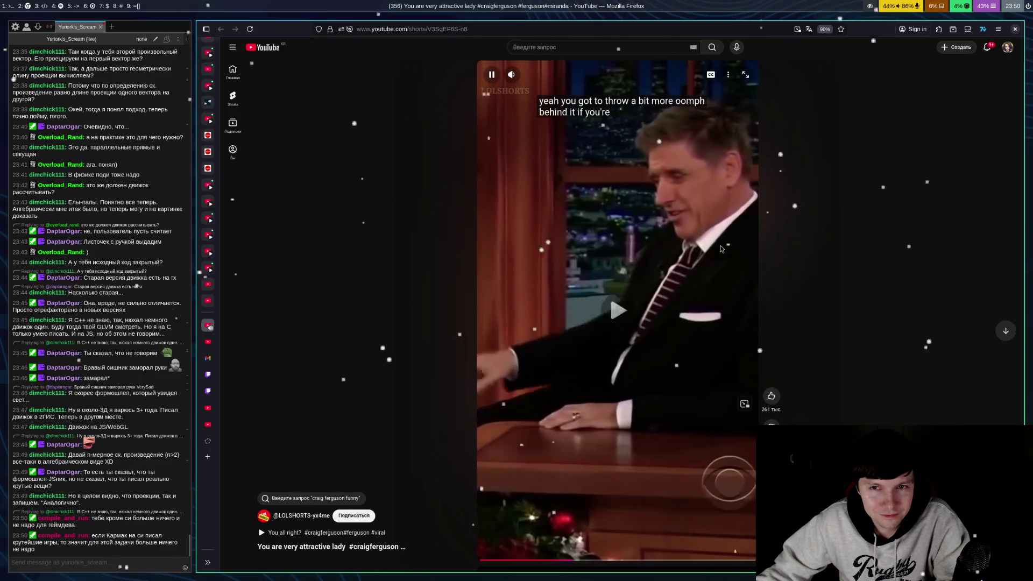
left_click(721, 245)
left_click(721, 244)
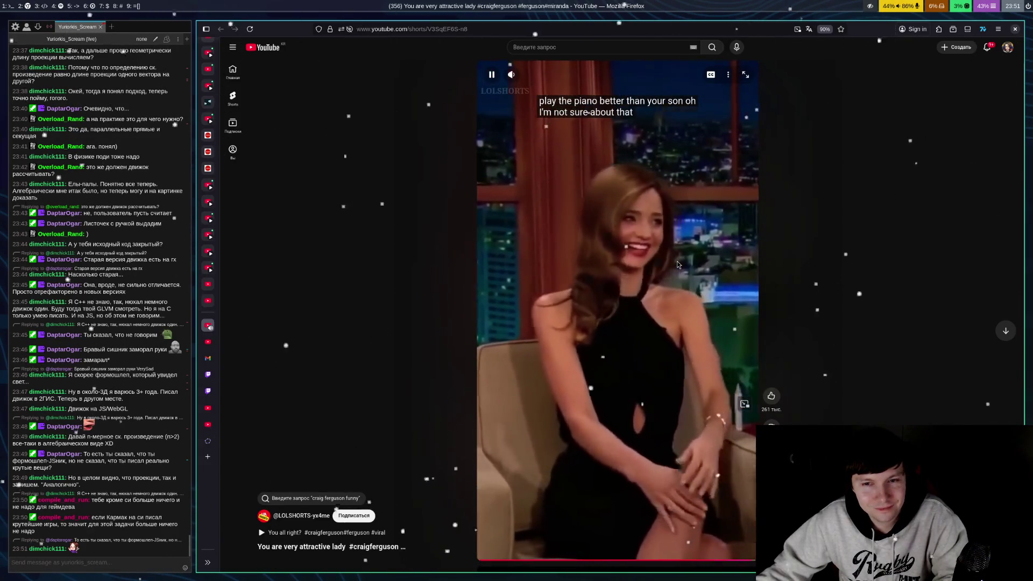
key("alt+Left")
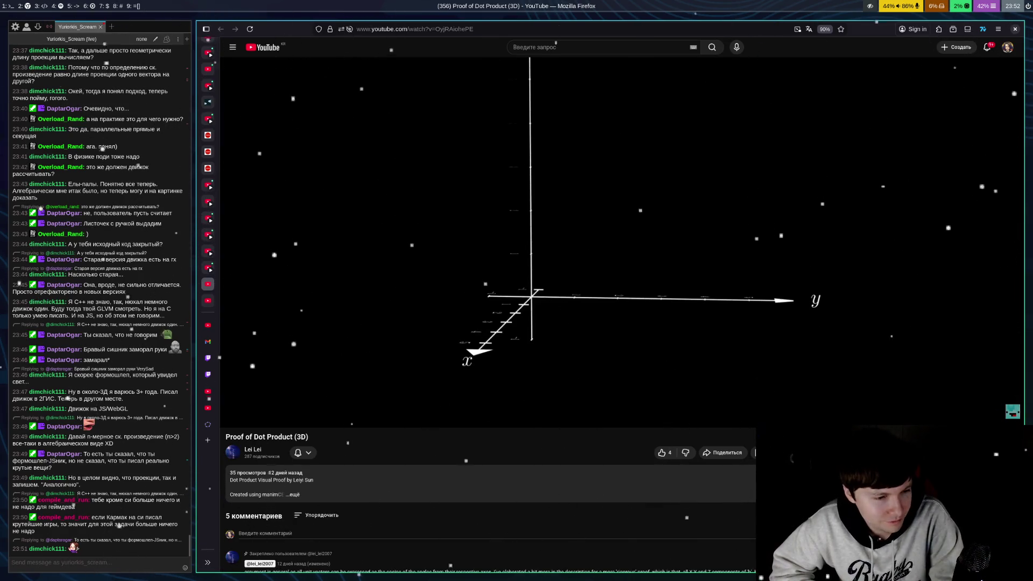
Play and pause the proof video up to 0:22, past the green vector and axis labels
left_click(677, 260)
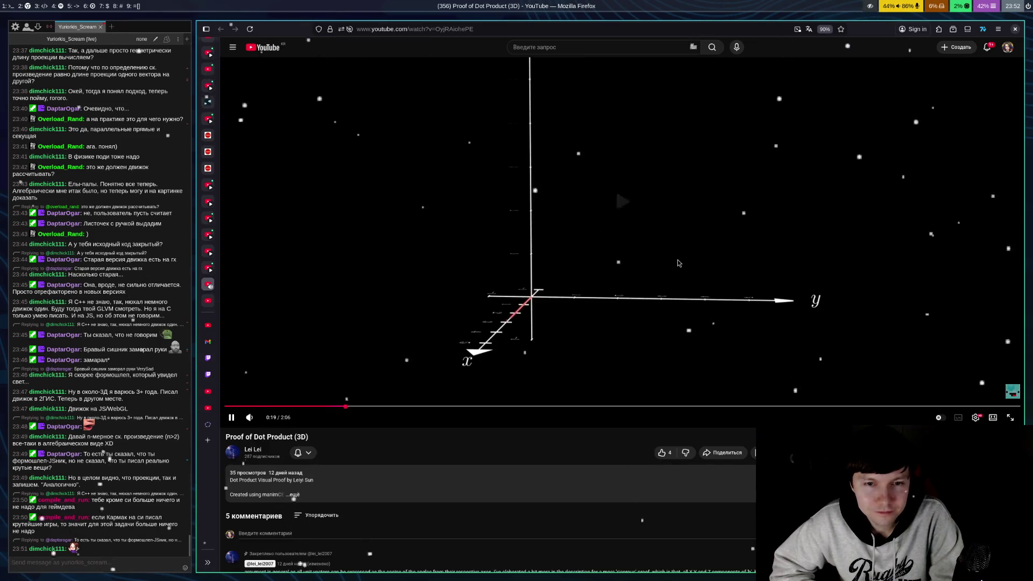
left_click(677, 260)
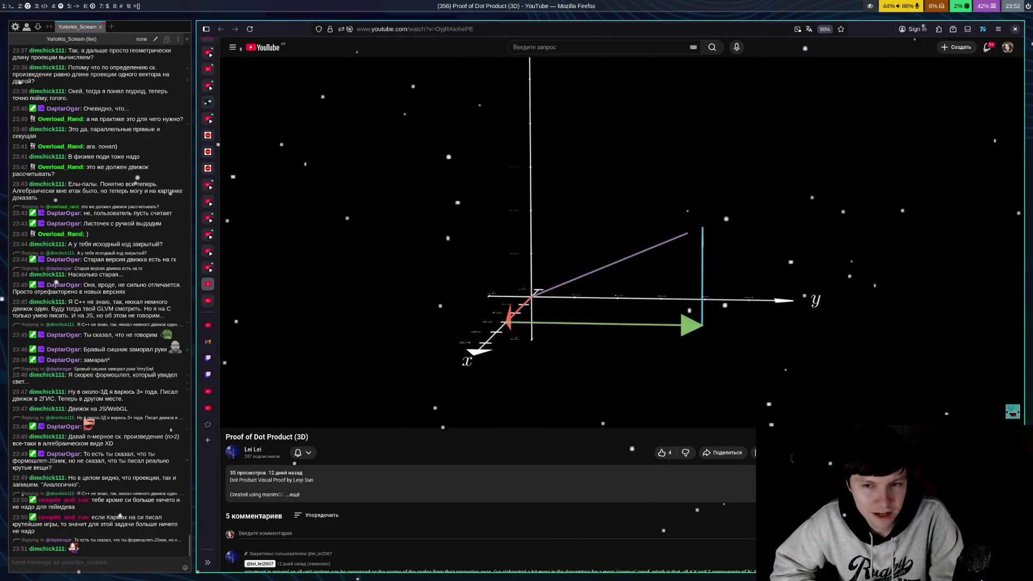
left_click(678, 260)
left_click(679, 263)
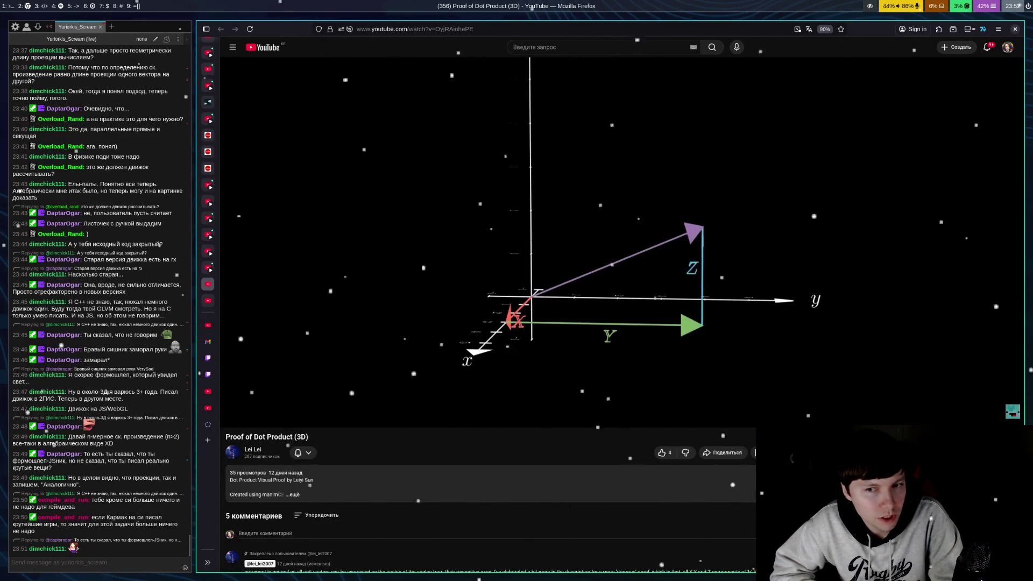
left_click(678, 263)
left_click(678, 262)
Continue stepping through 0:26 until the video pauses at 0:31 with unit vector â labelled
left_click(678, 263)
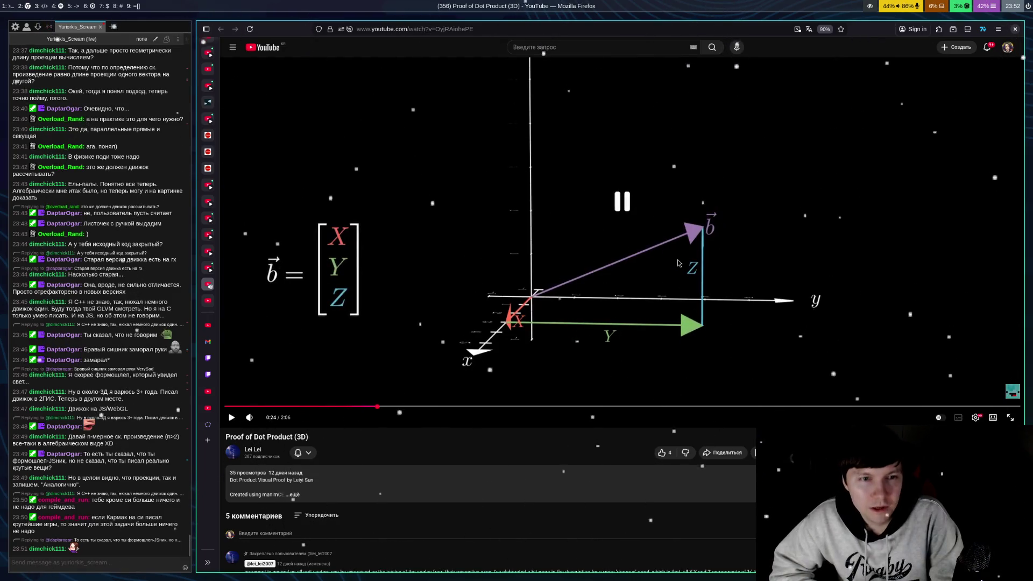
left_click(678, 263)
left_click(678, 262)
left_click(679, 263)
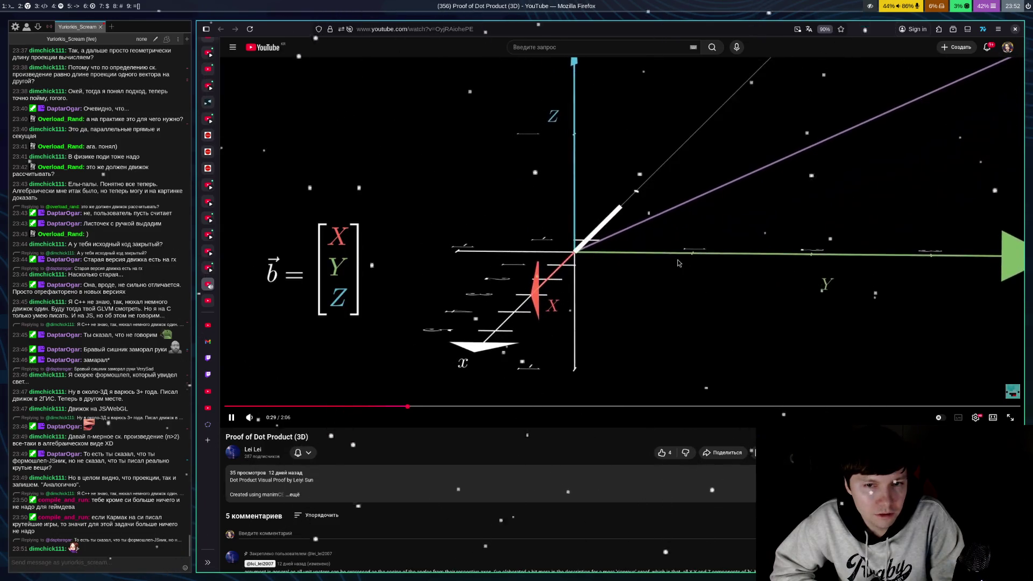
left_click(678, 262)
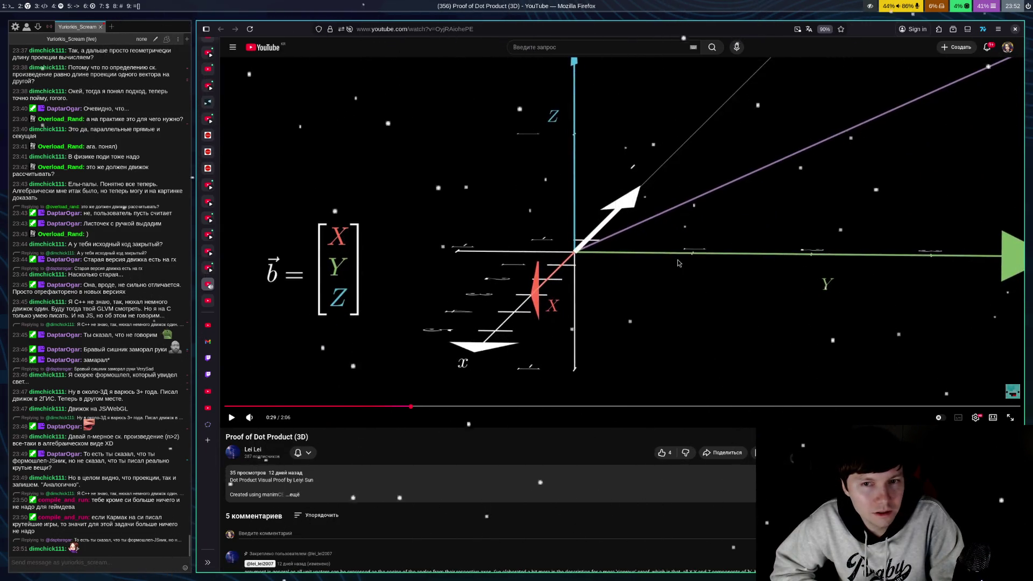
left_click(678, 262)
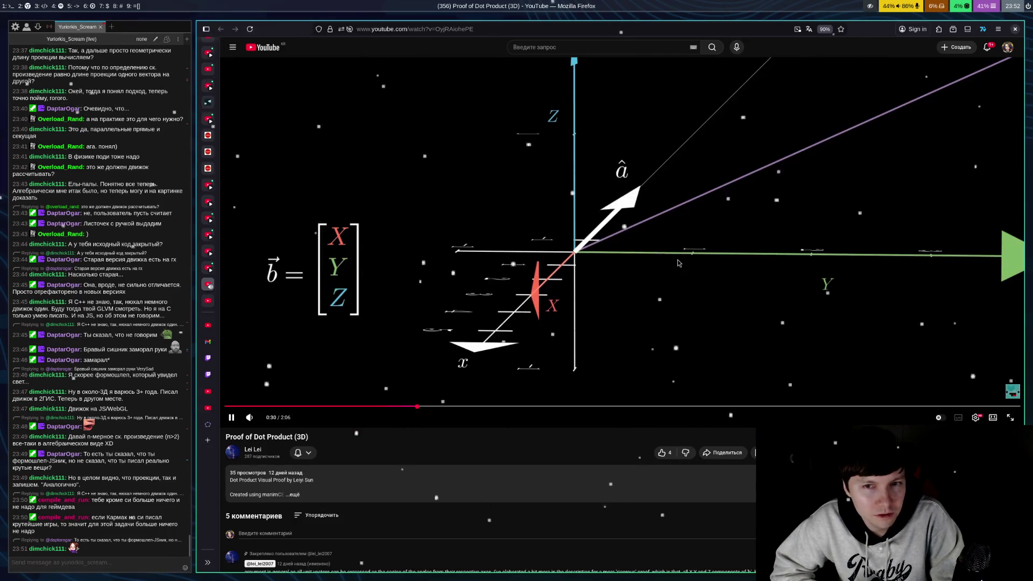
left_click(678, 262)
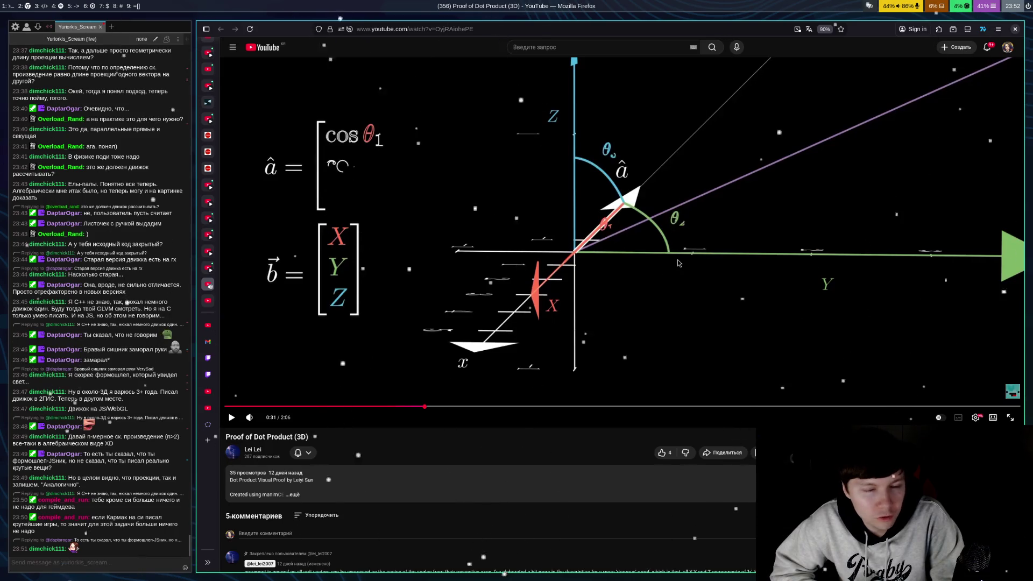
Advance the proof video to 0:37 as the cos θ2 and cos θ3 rows of â appear
left_click(678, 262)
left_click(678, 262)
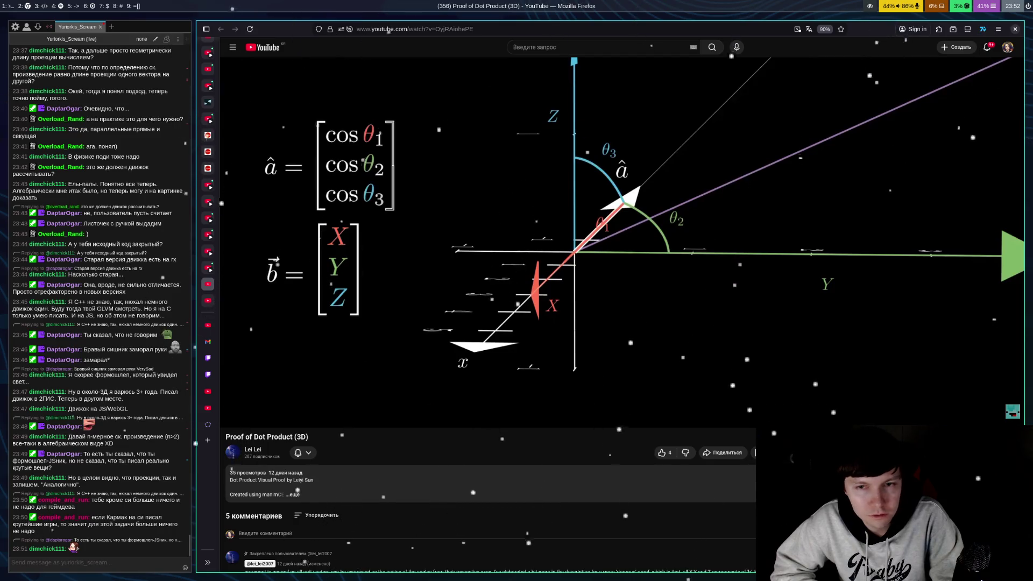
left_click(678, 263)
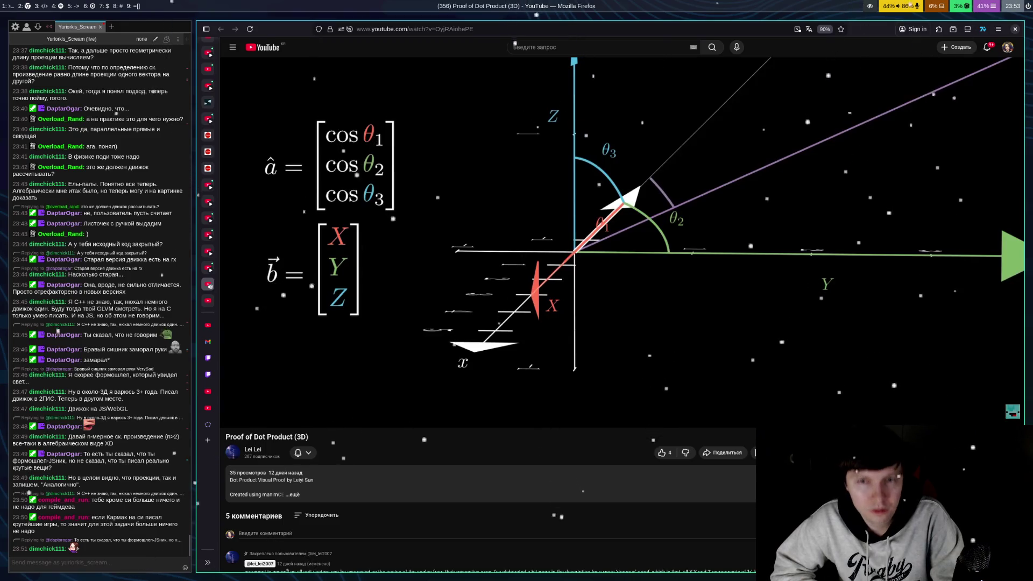
left_click(677, 259)
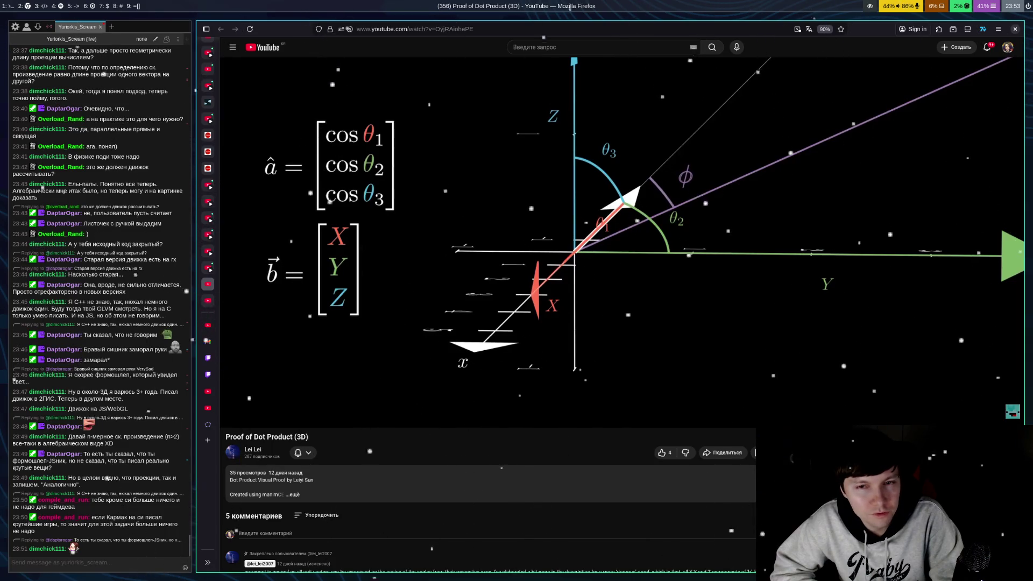
Play on to about 0:41, pausing on the yellow projection arrows
left_click(678, 260)
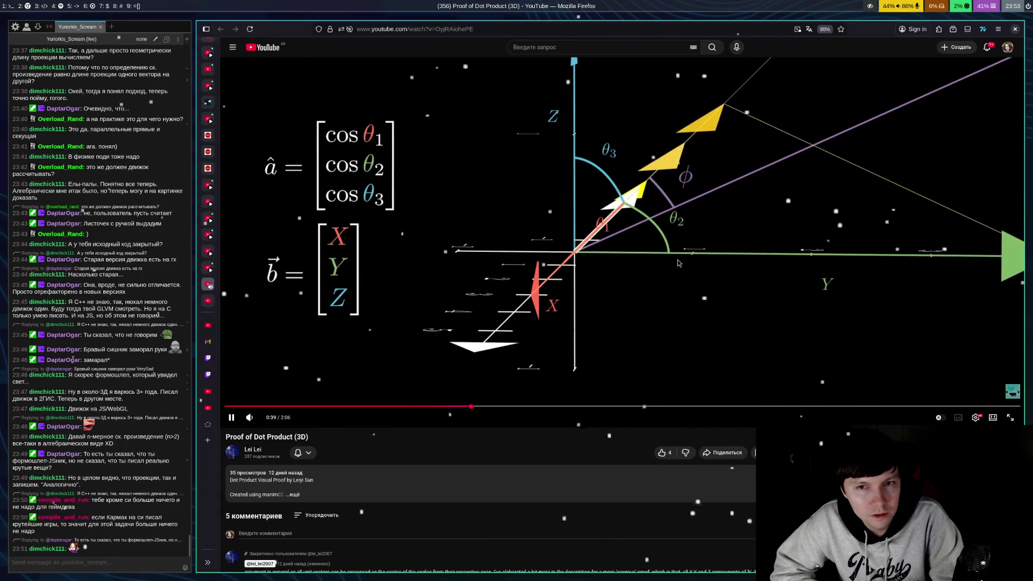
left_click(679, 264)
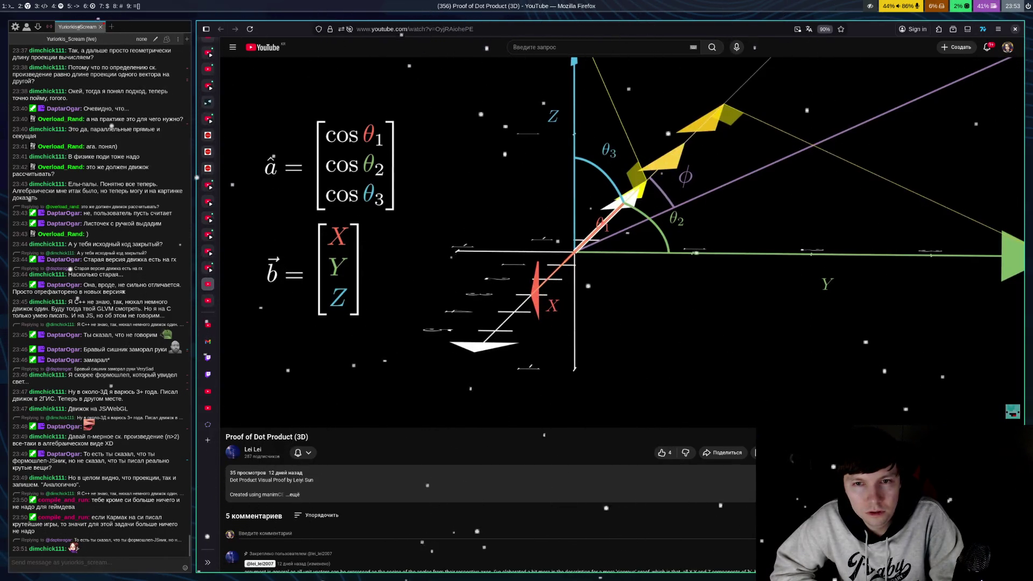
left_click(677, 259)
left_click(678, 263)
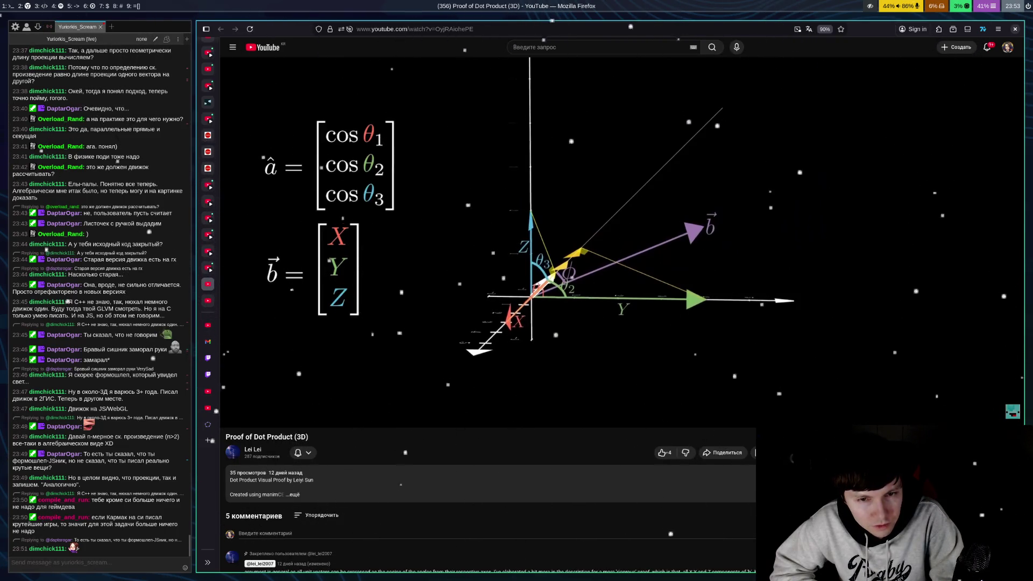
Pause on the Y cos(θ2) projection, rewind 5 seconds, and pause again at 0:42
key("space")
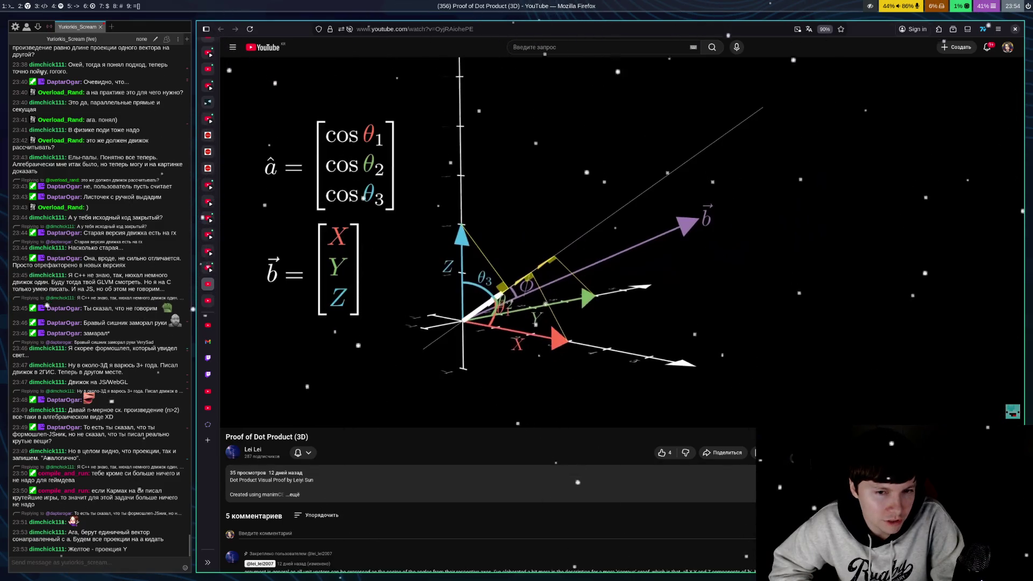
left_click(678, 264)
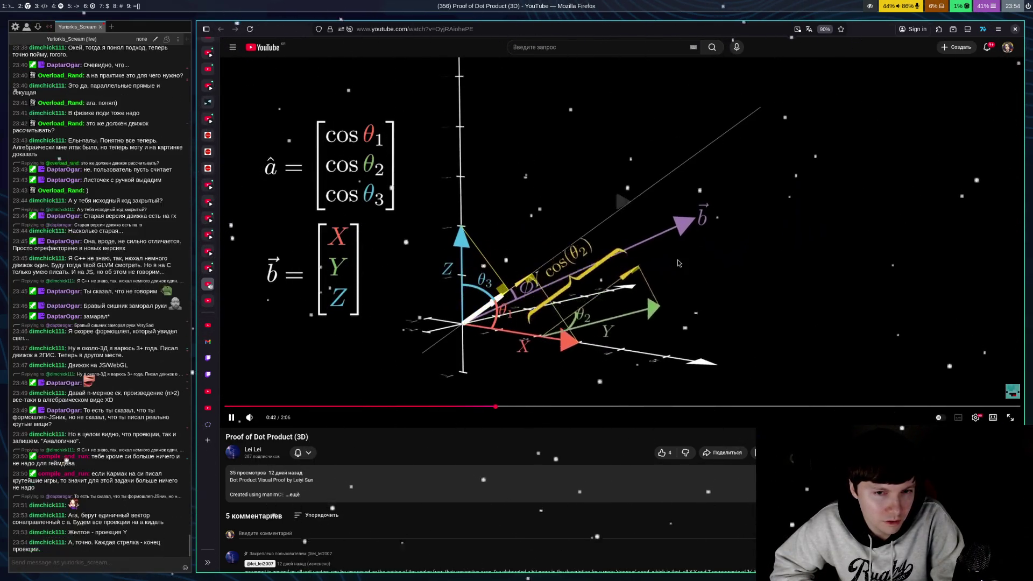
left_click(678, 263)
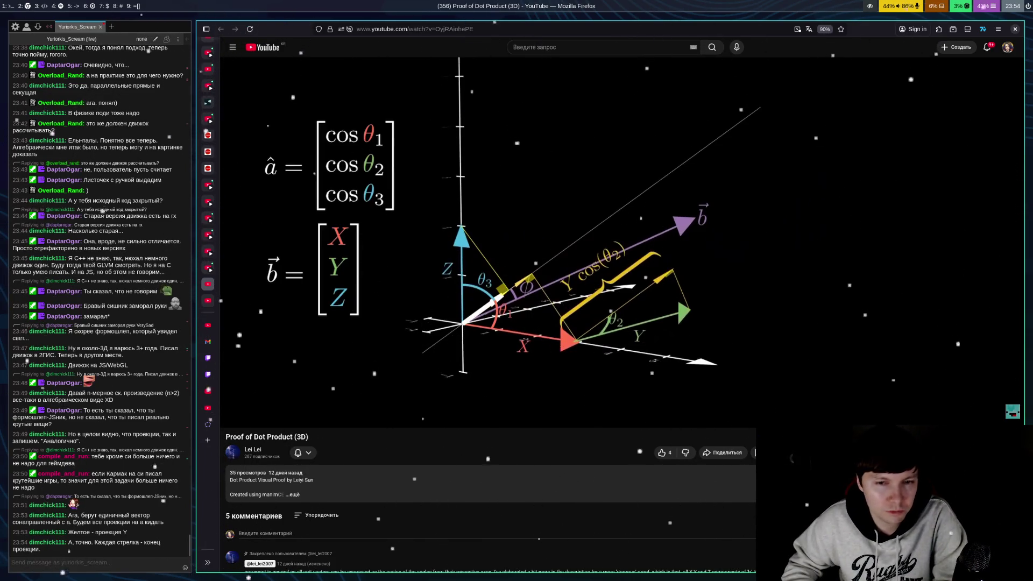
key("Left")
key("space")
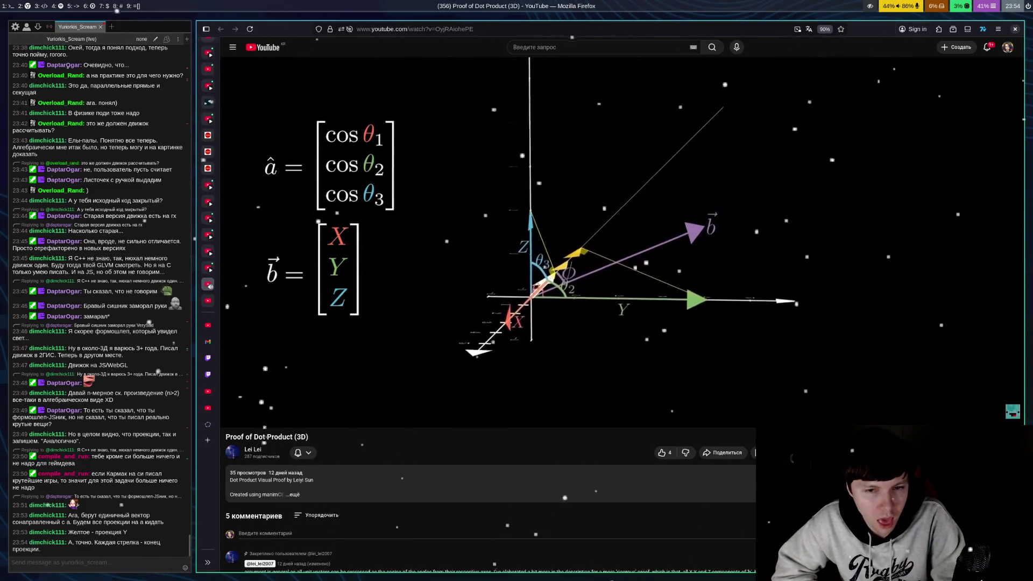
key("space")
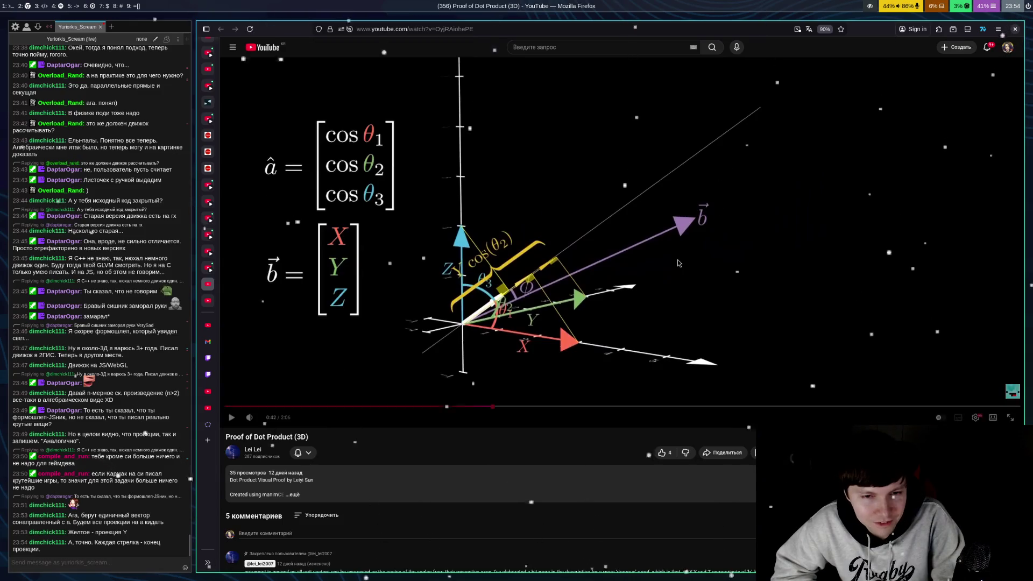
Rewind the proof video to 0:38 and replay it, pausing at 0:40
left_click(678, 263)
left_click(678, 263)
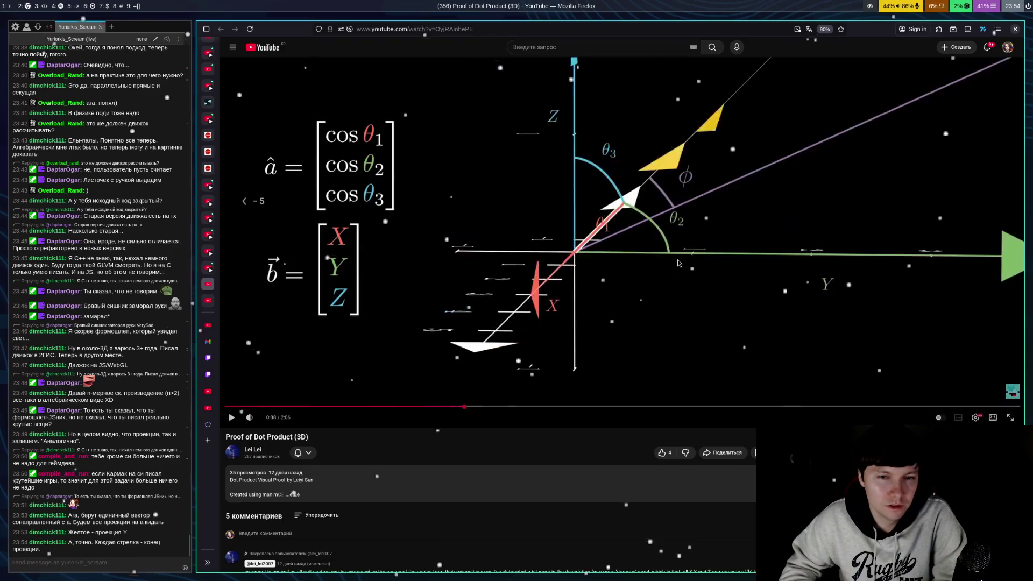
key("Left")
left_click(677, 261)
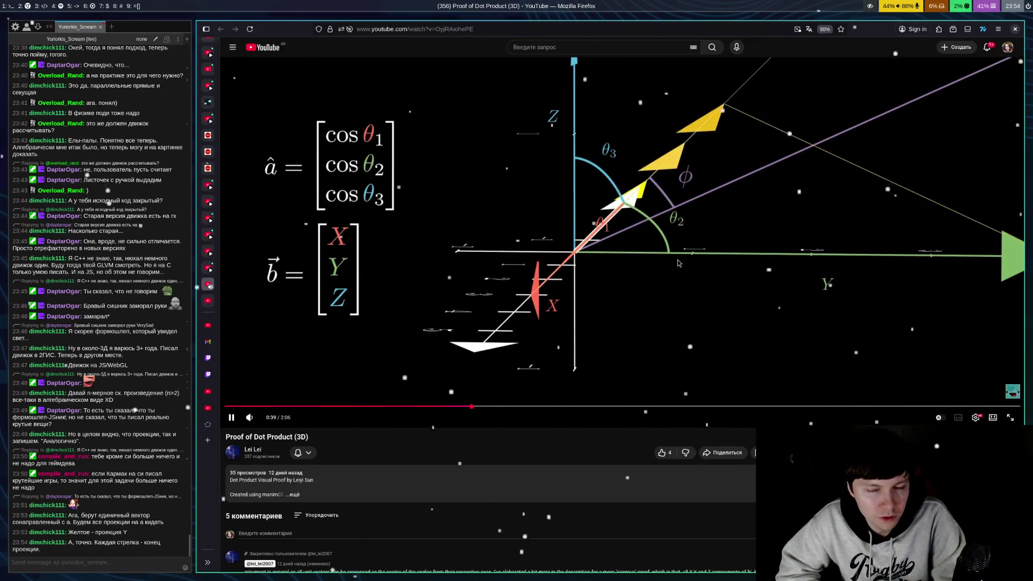
left_click(677, 259)
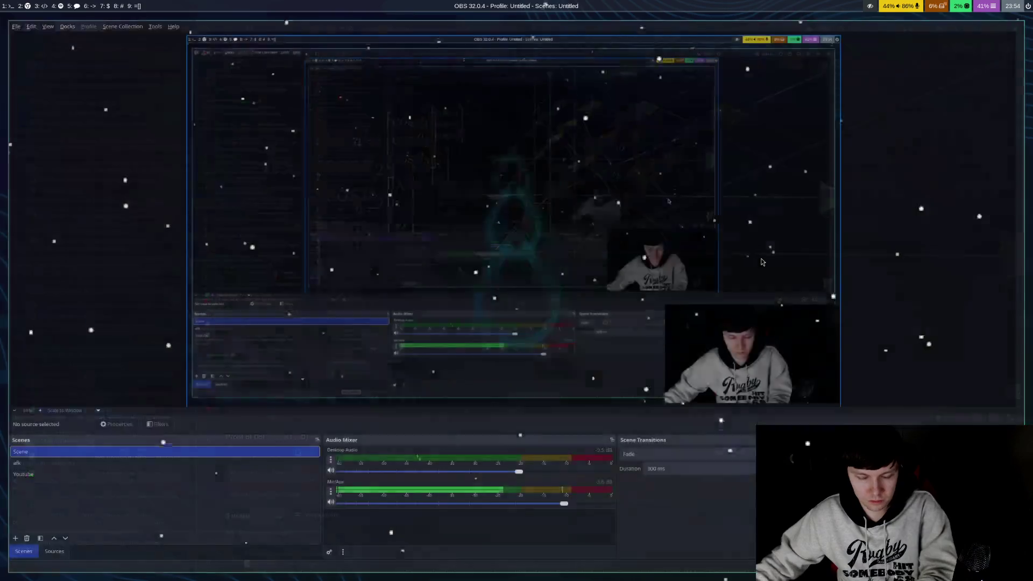
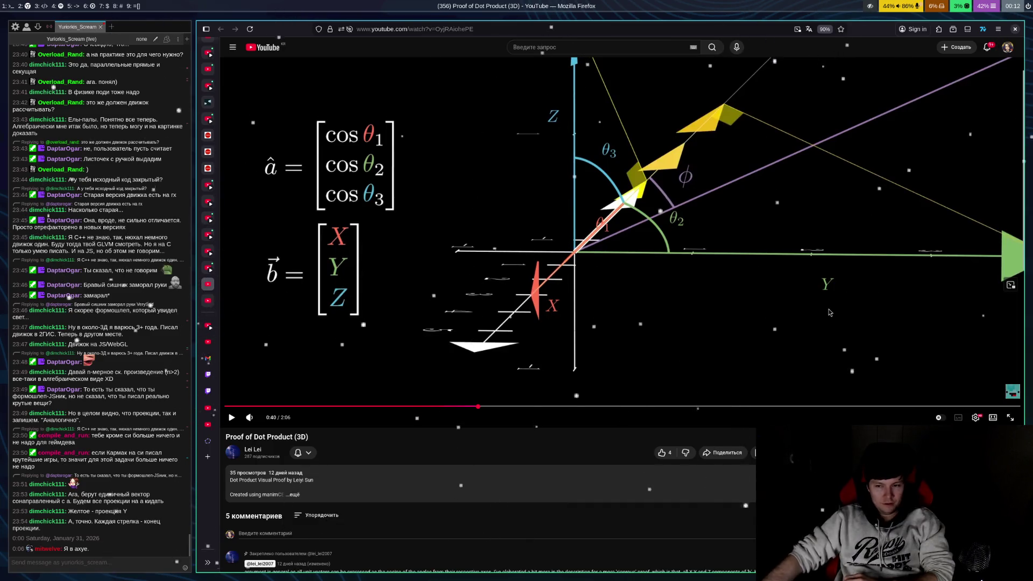
Watch the boxing Short in its tab, pausing and resuming it several times
left_click(207, 326)
left_click(556, 330)
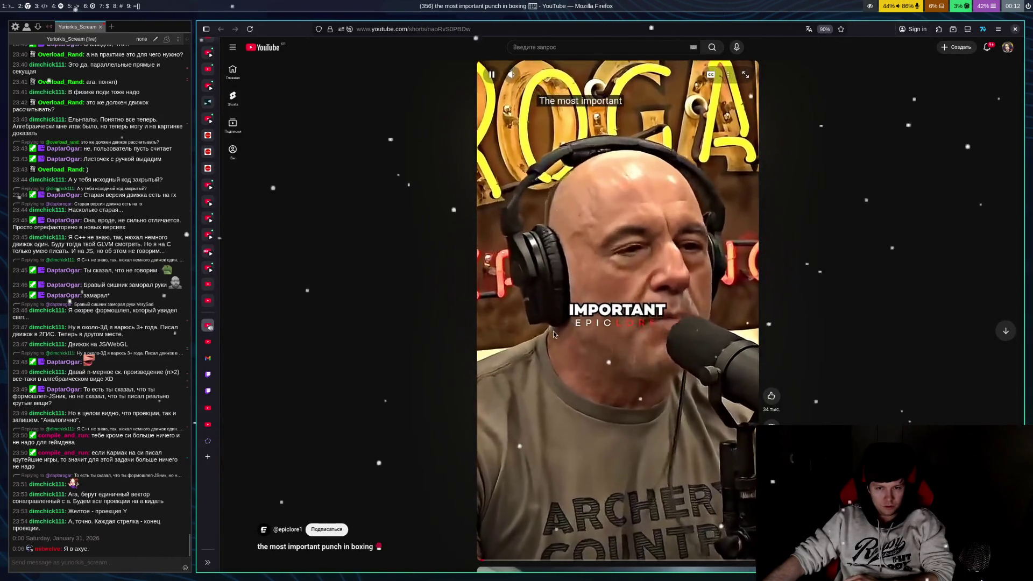
left_click(557, 350)
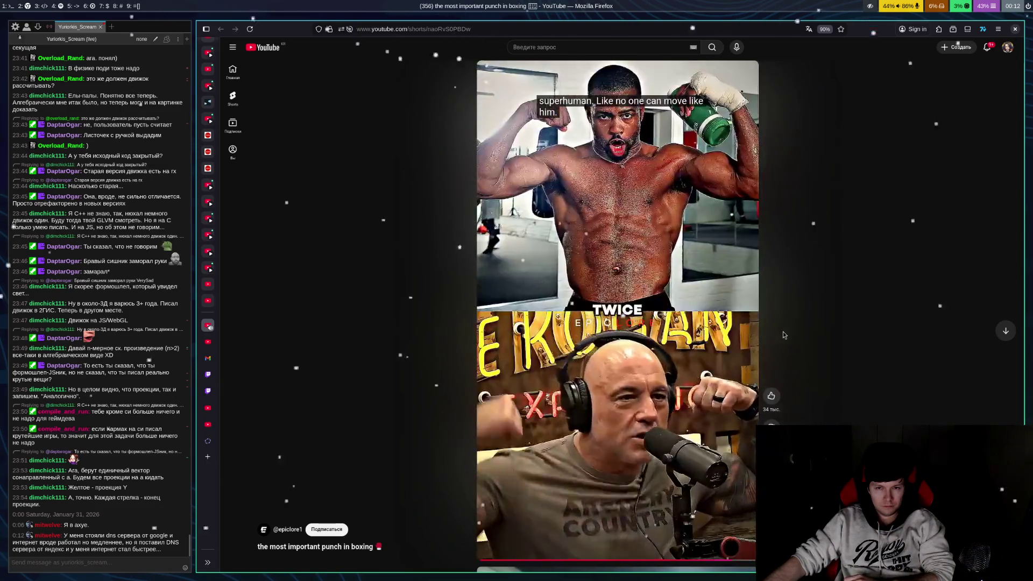
left_click(647, 350)
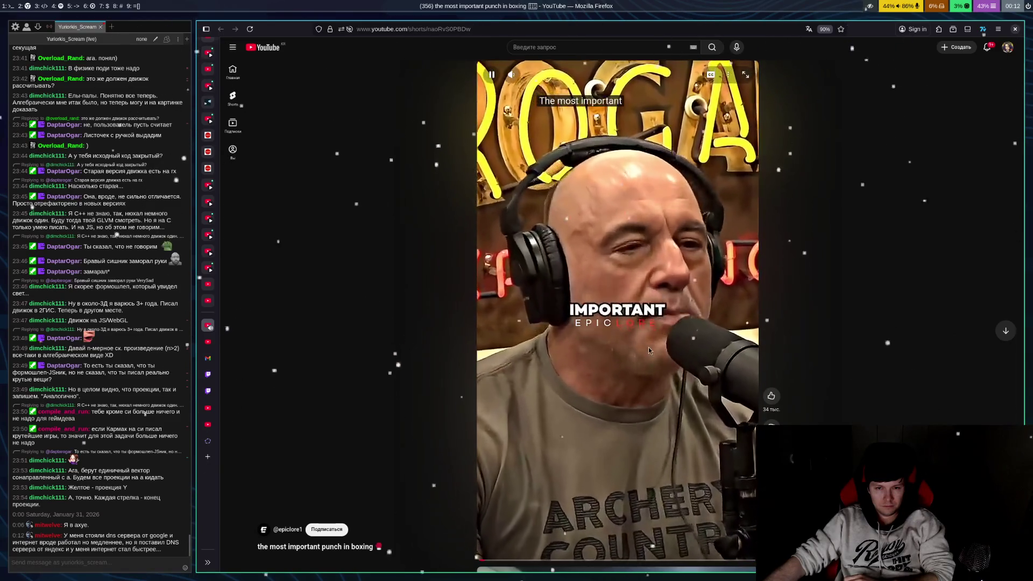
left_click(695, 514)
left_click(695, 514)
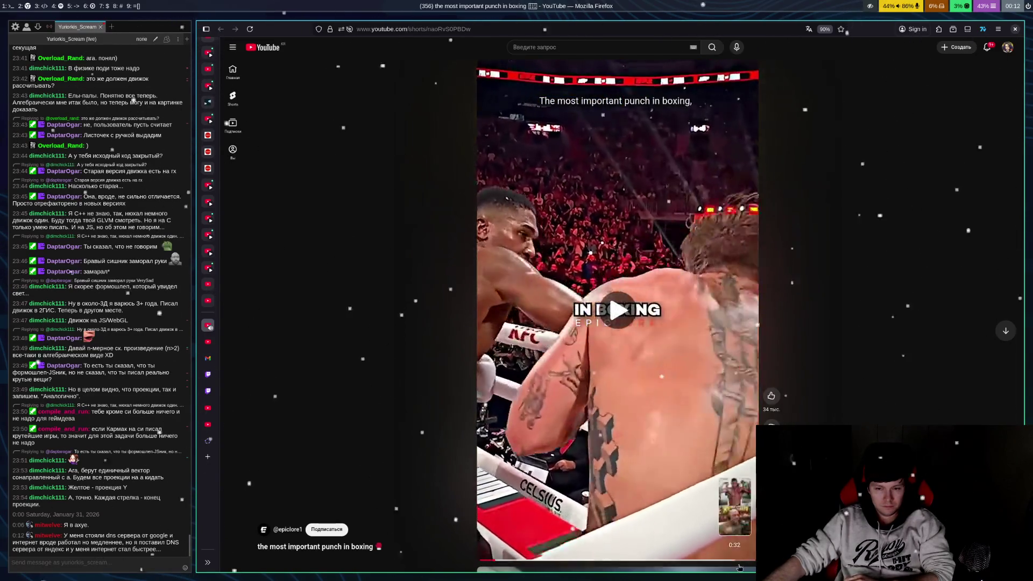
left_click(686, 419)
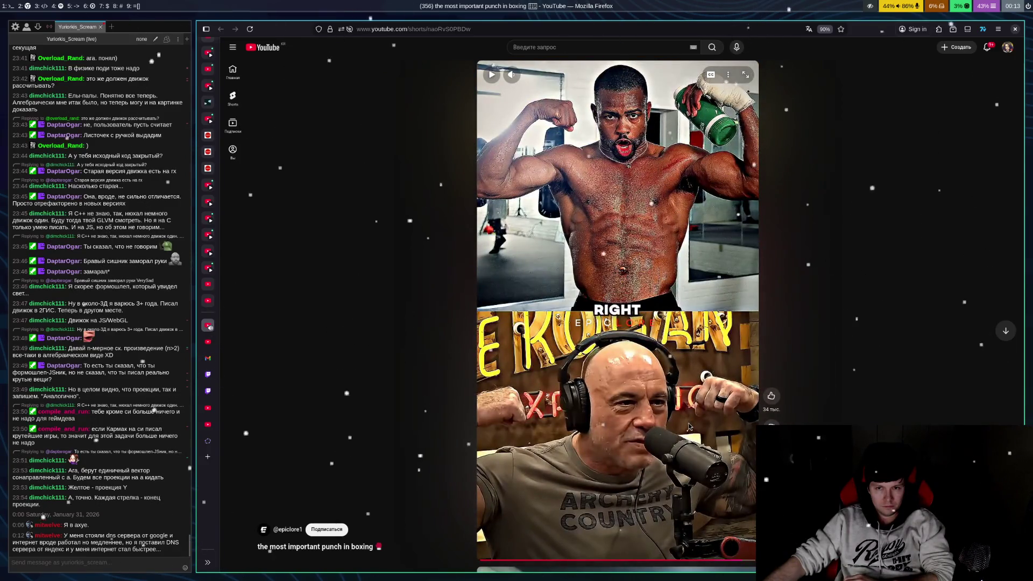
left_click(655, 340)
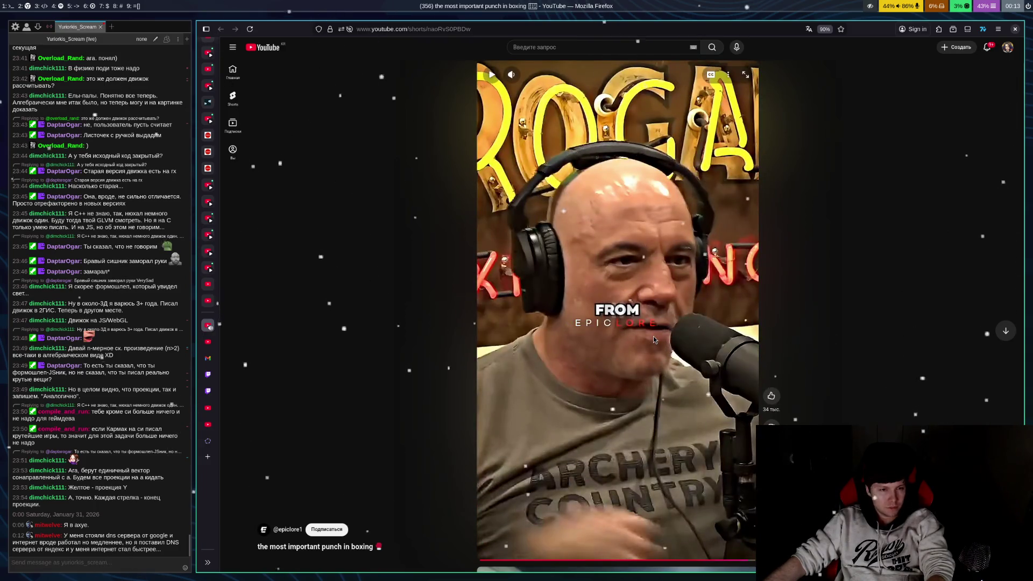
Return to the Proof of Dot Product (3D) video and play it in short bursts around 0:42
key("alt+Left")
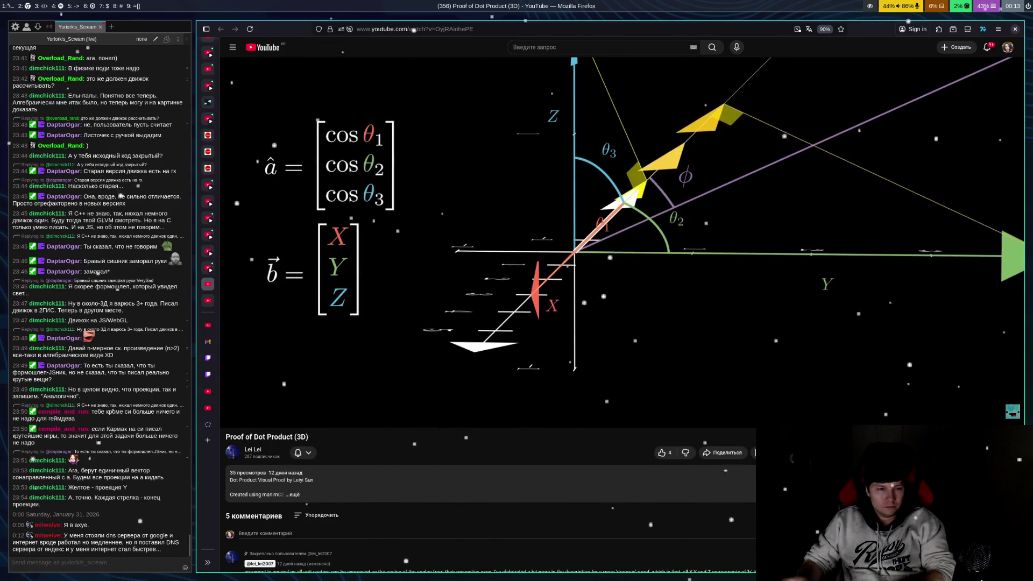
left_click(692, 311)
left_click(692, 311)
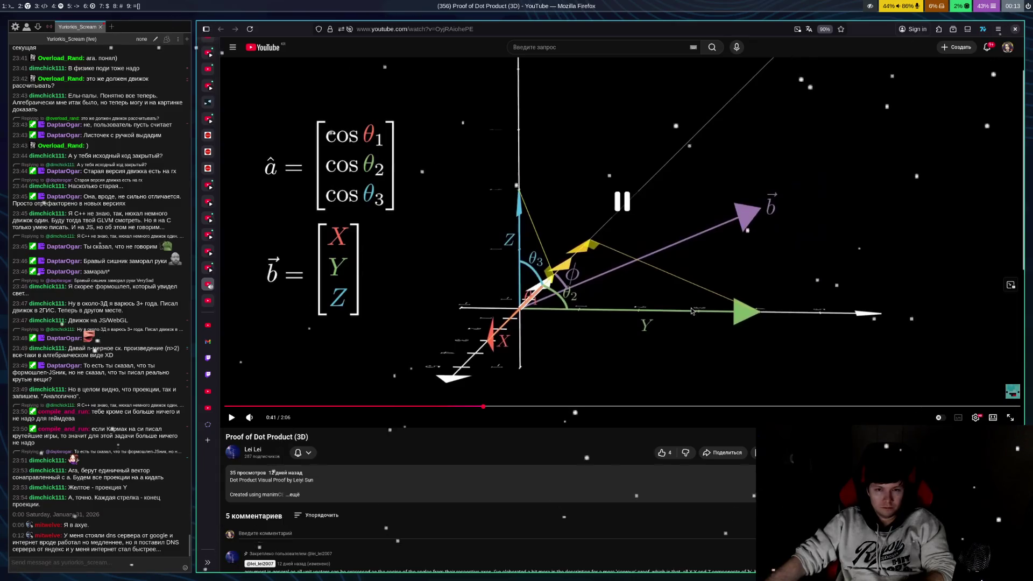
left_click(688, 271)
left_click(727, 291)
left_click(768, 311)
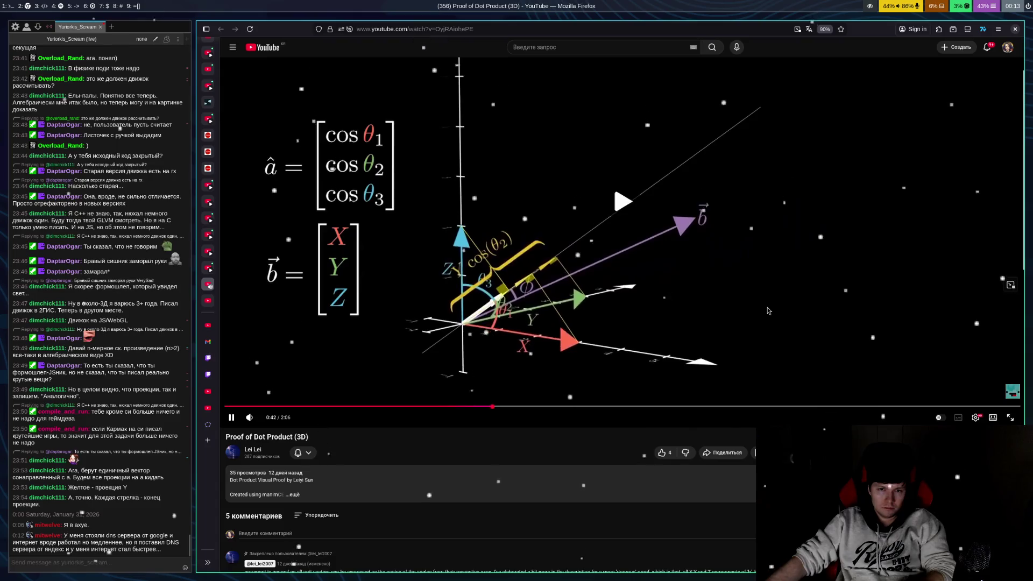
left_click(767, 313)
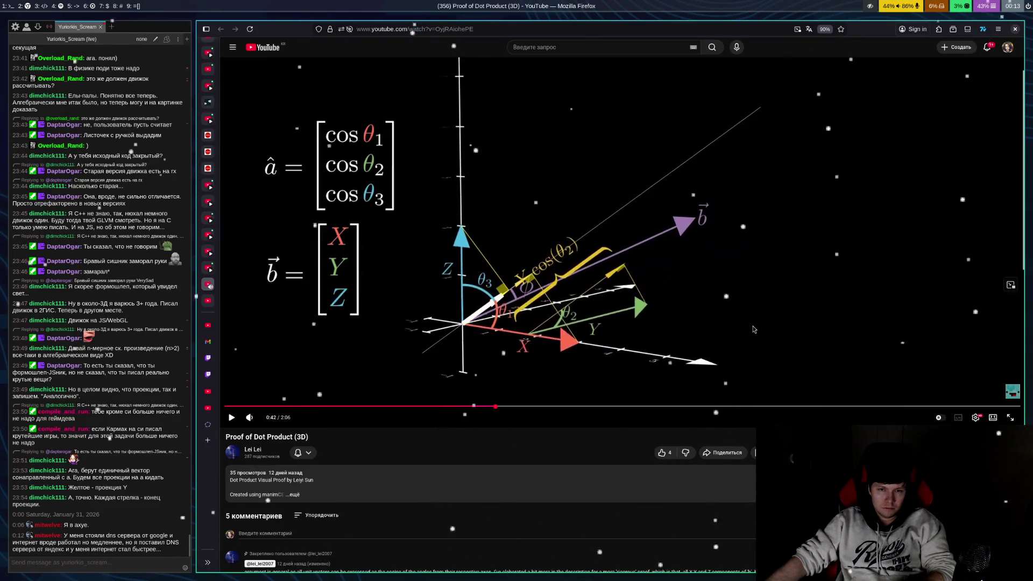
left_click(617, 331)
left_click(614, 328)
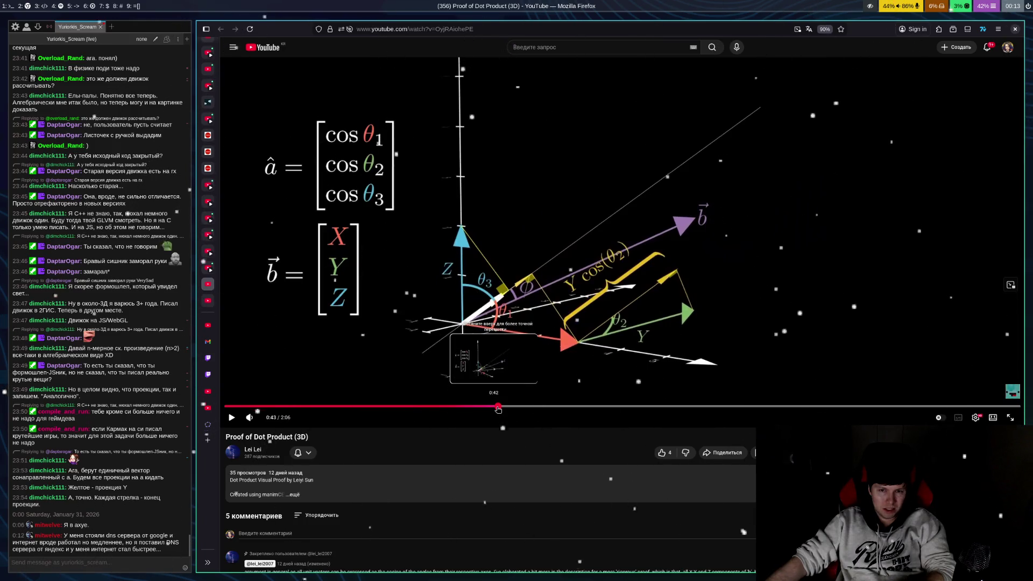
Seek back to 0:41, then step the animation forward to 0:46
left_click(498, 408)
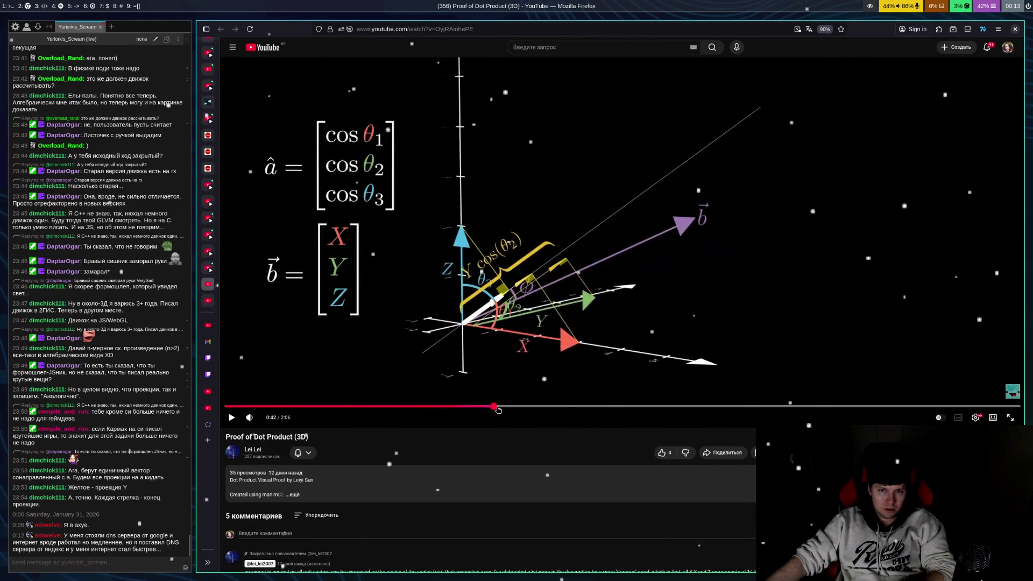
left_click(490, 407)
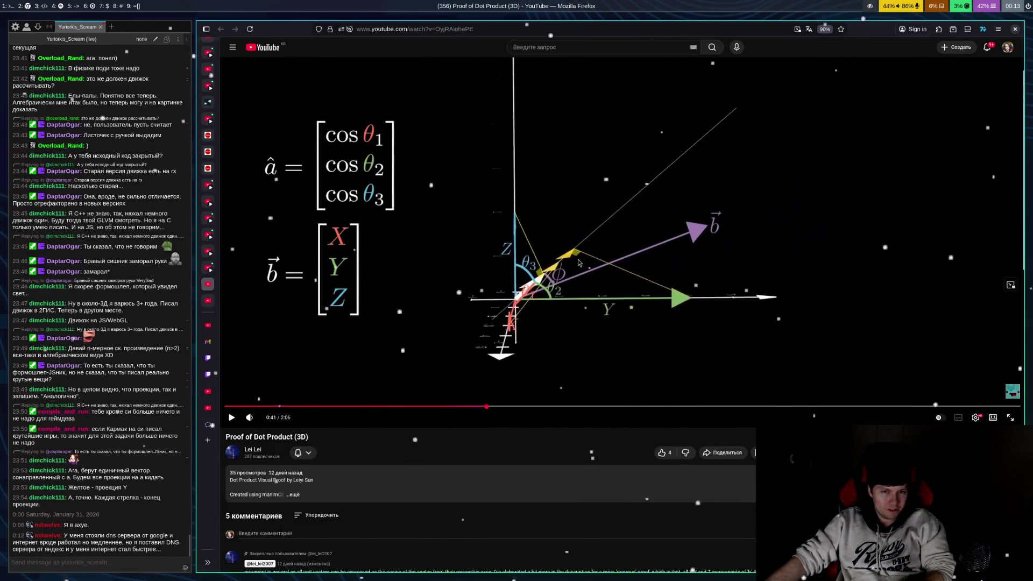
left_click(635, 306)
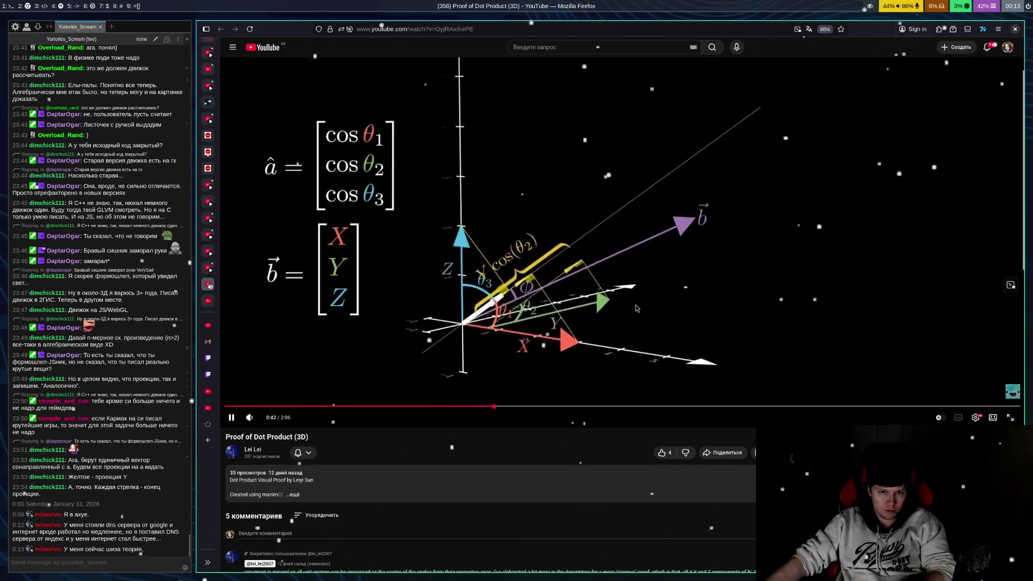
left_click(634, 315)
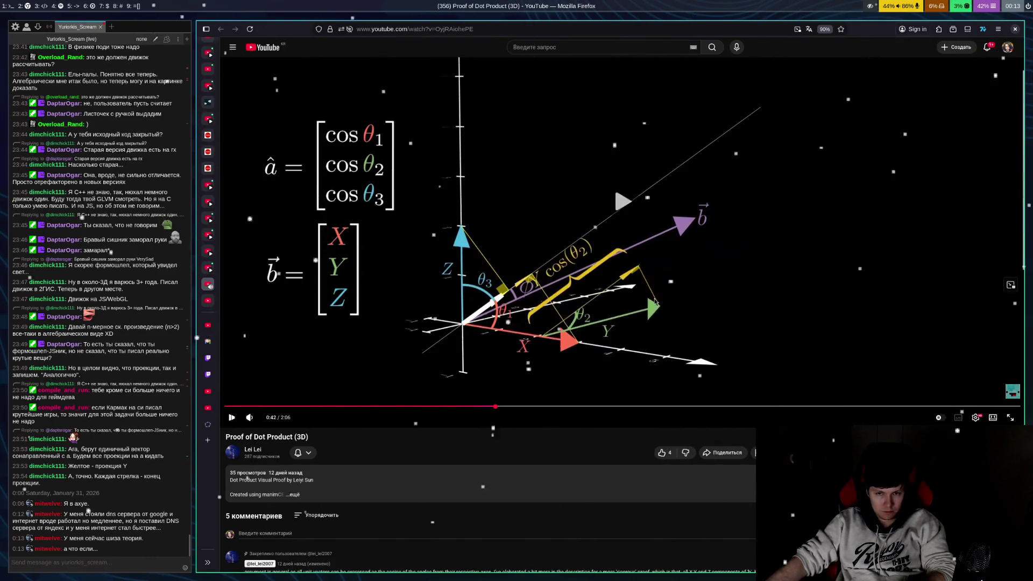
left_click(787, 316)
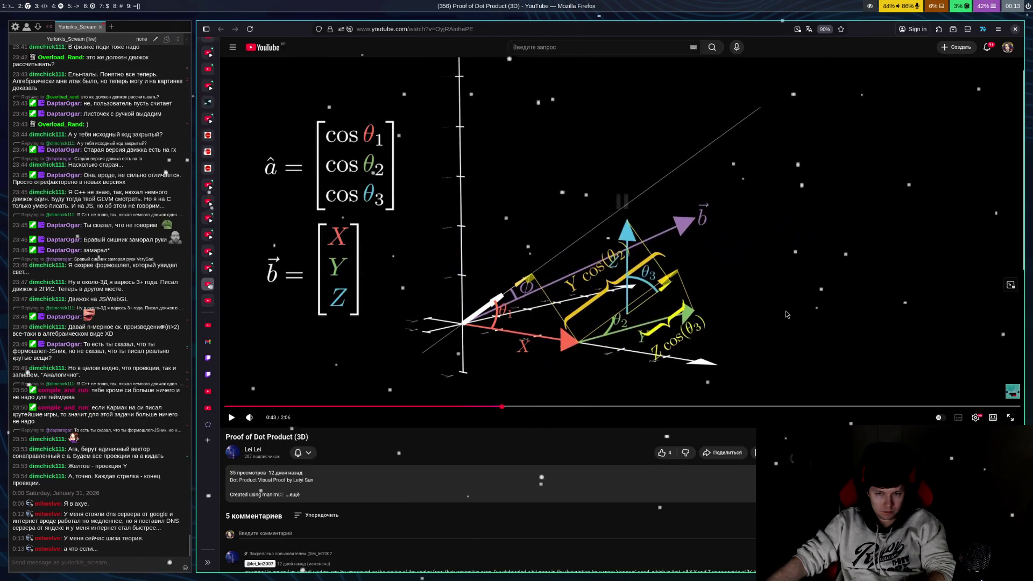
left_click(787, 315)
left_click(787, 315)
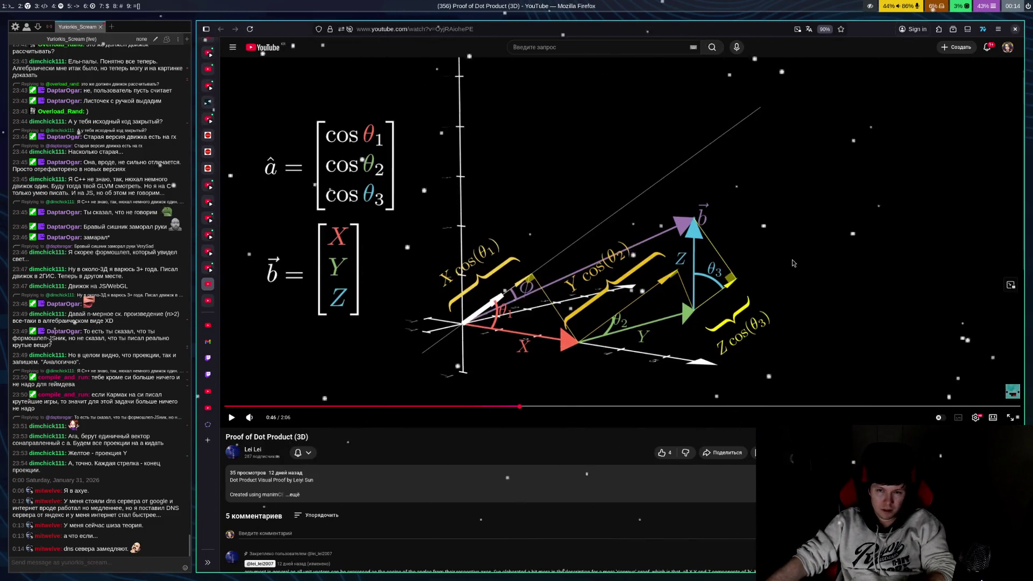
left_click(792, 260)
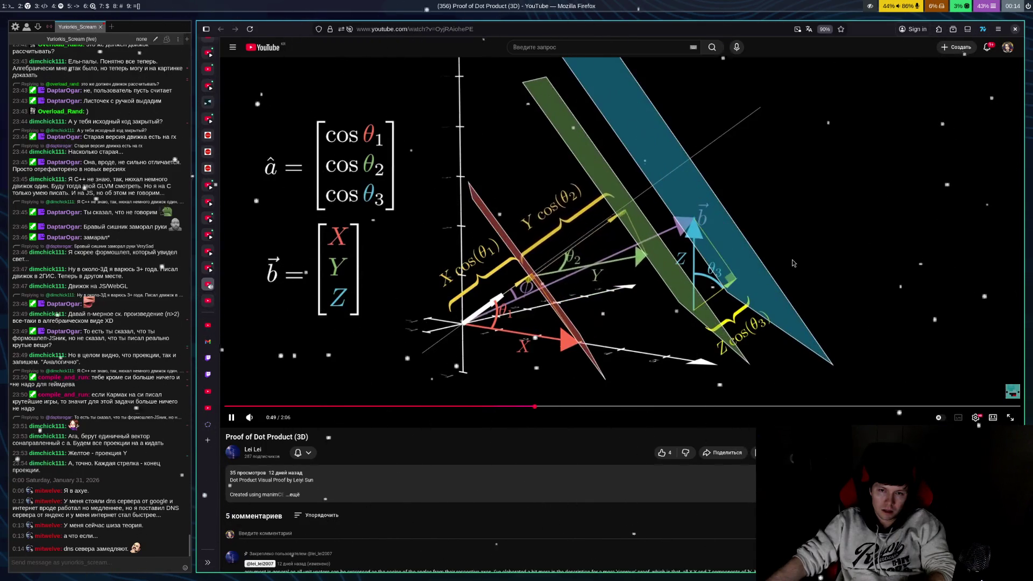
Play the dot-product video in bursts from 0:49 through the coloured planes to 0:52
left_click(792, 263)
left_click(792, 263)
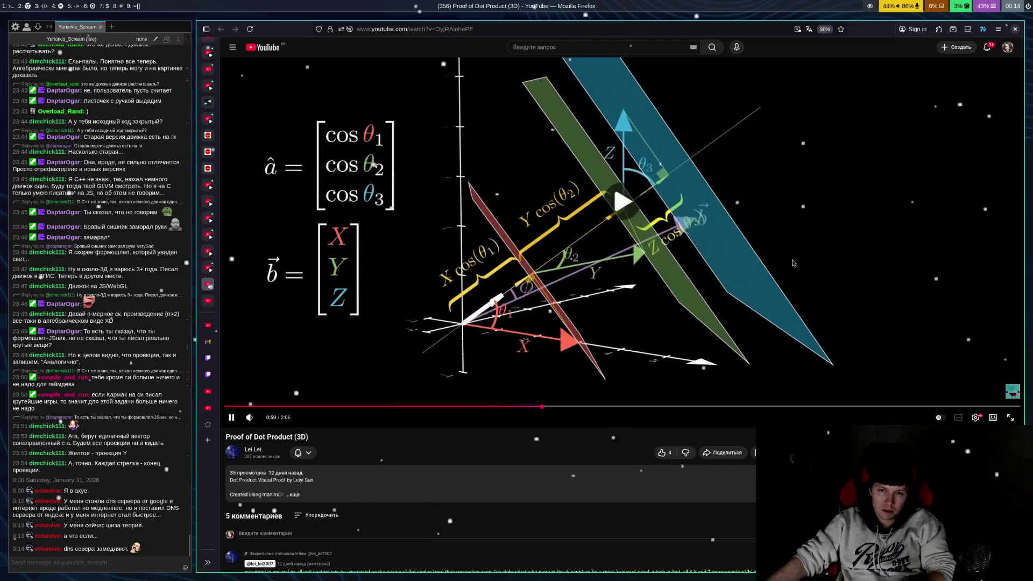
left_click(792, 264)
left_click(792, 263)
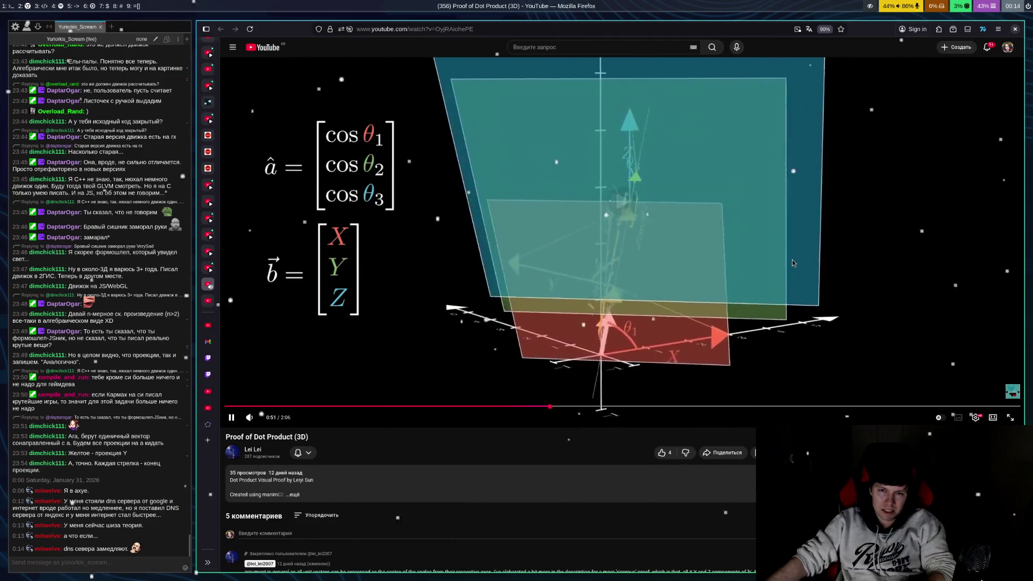
left_click(792, 264)
Jump the video back to 0:41 and switch over to the Mike Tyson Short
left_click(792, 263)
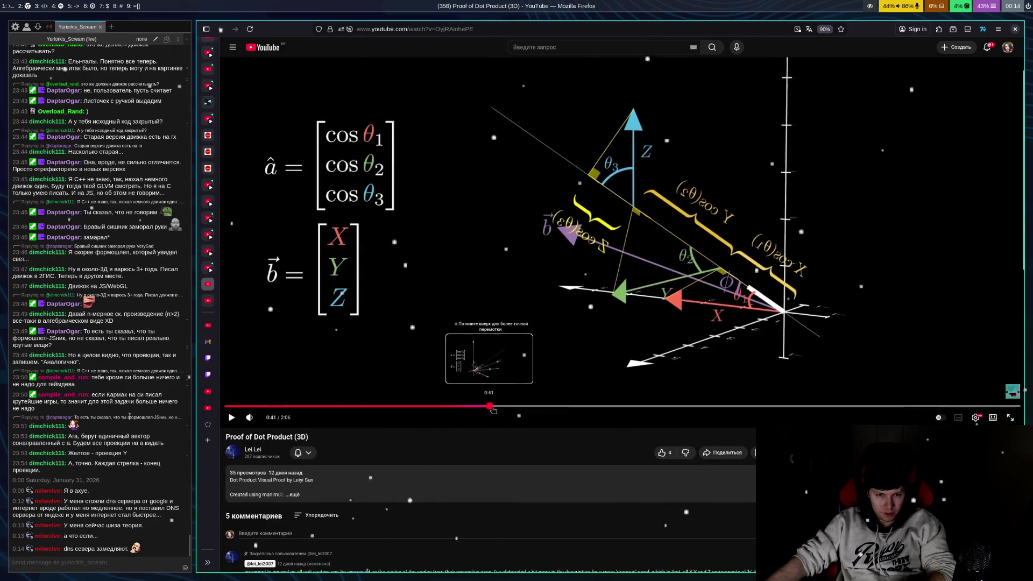
left_click(491, 407)
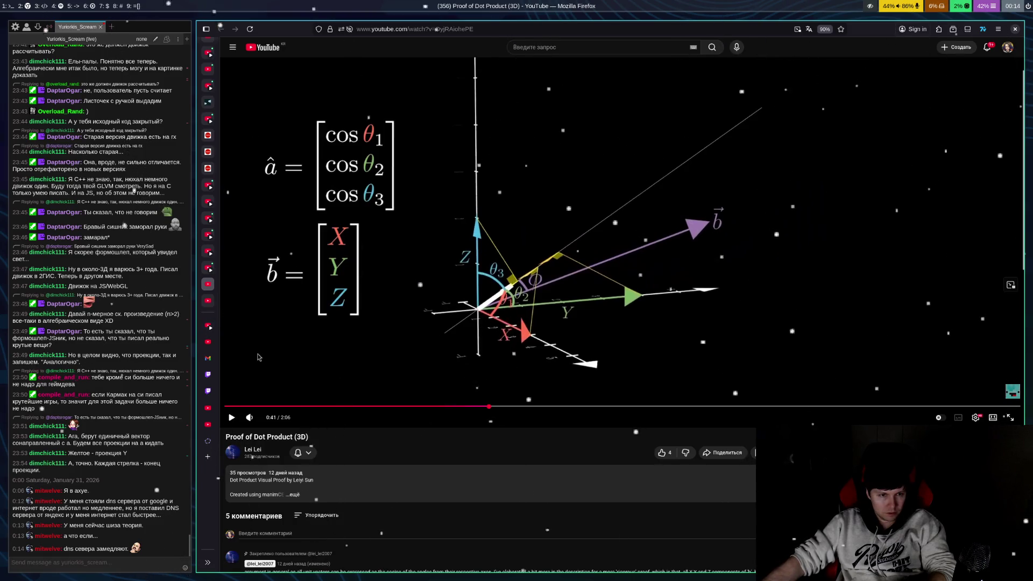
key("alt+Left")
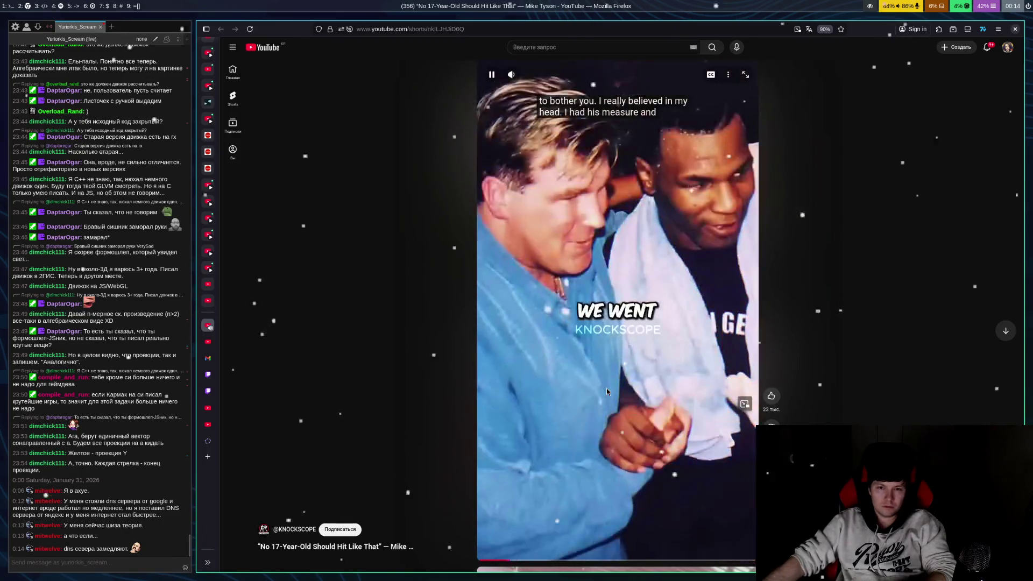
Pause and resume the Tyson Short, then close its tab to reach the dot-product video
left_click(606, 388)
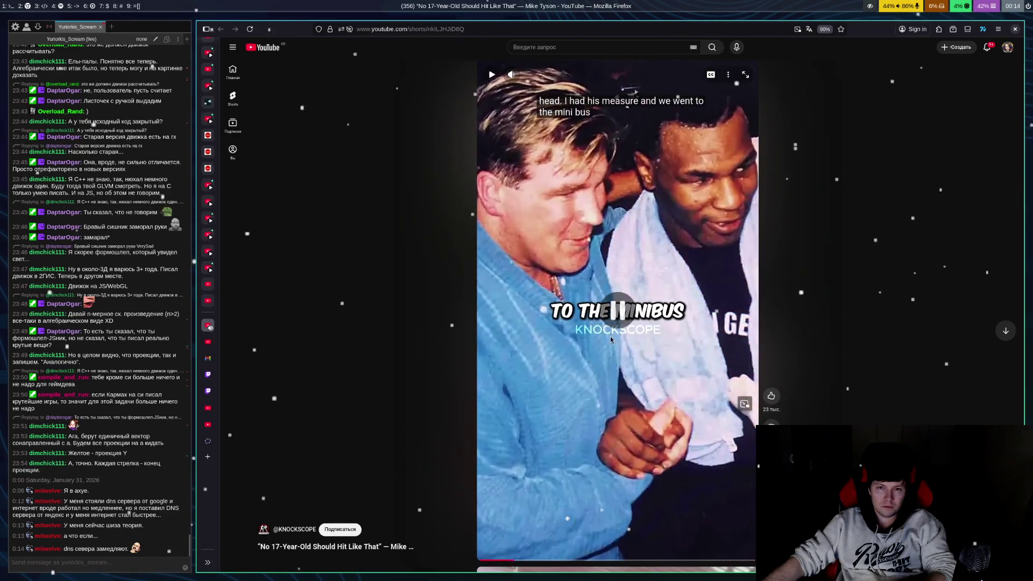
left_click(622, 380)
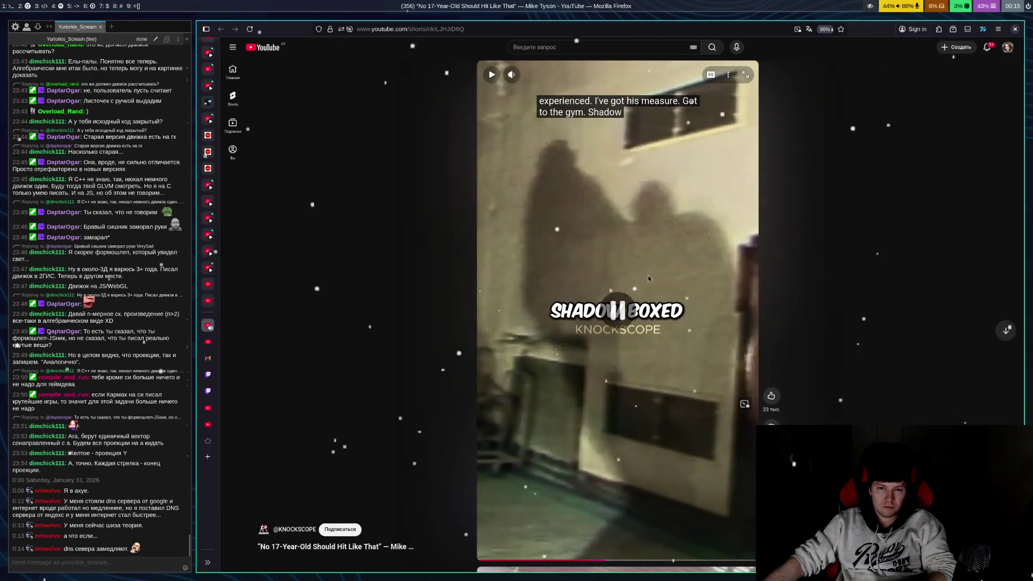
left_click(649, 276)
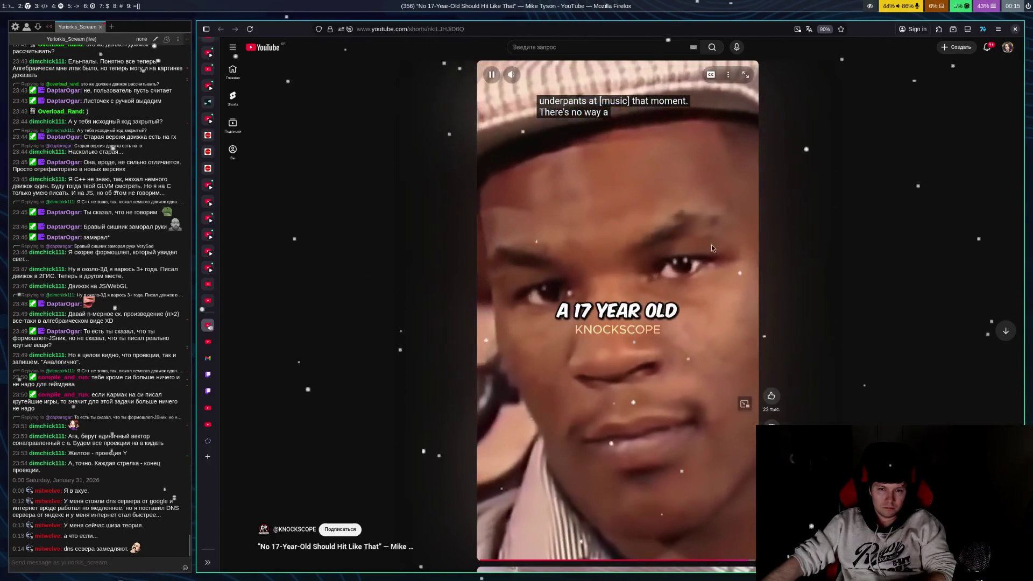
left_click(709, 231)
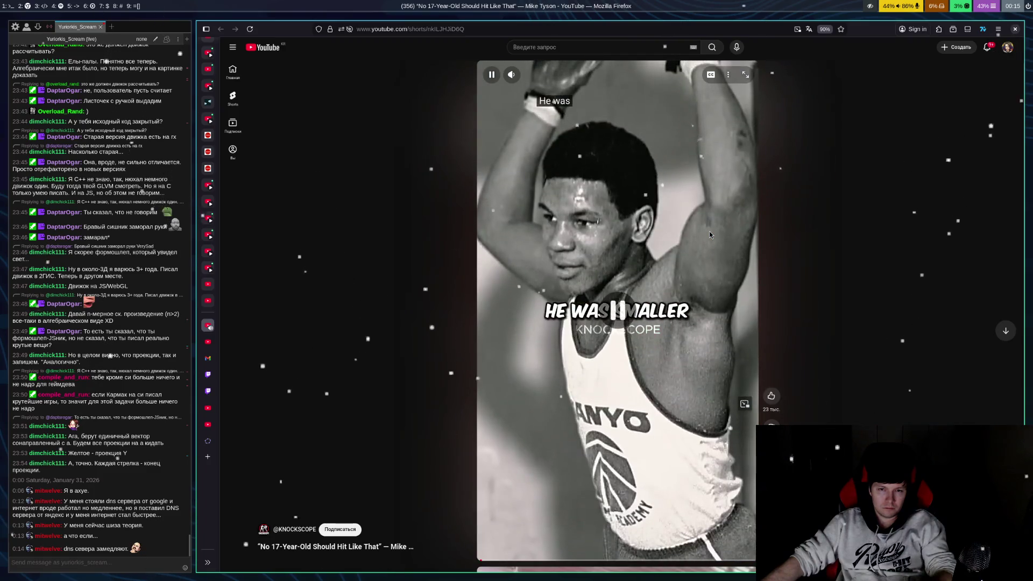
key("ctrl+w")
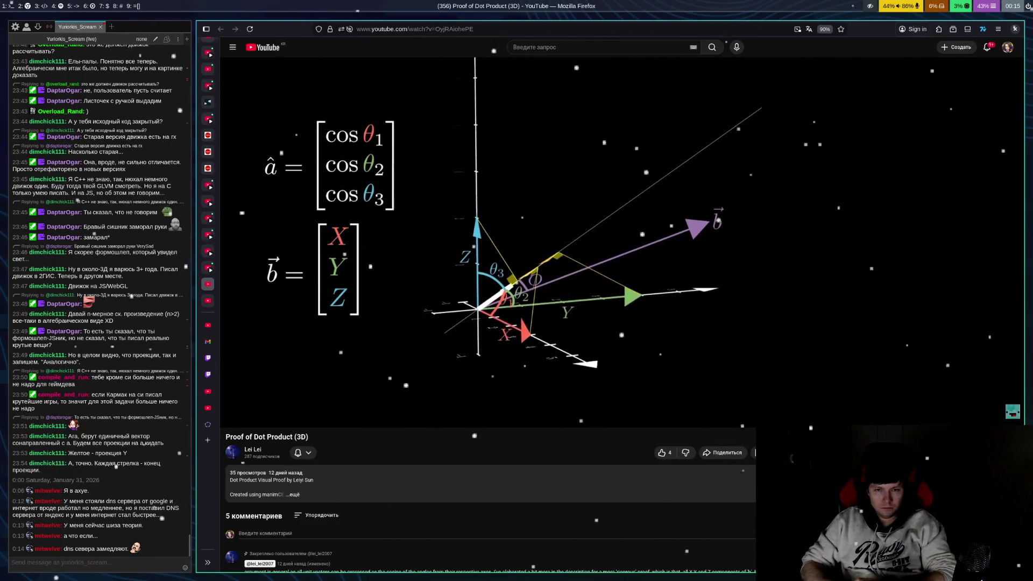
Step the dot-product animation past Y cos(θ2) through 0:44, pause at 0:45, then resume
left_click(709, 178)
left_click(709, 178)
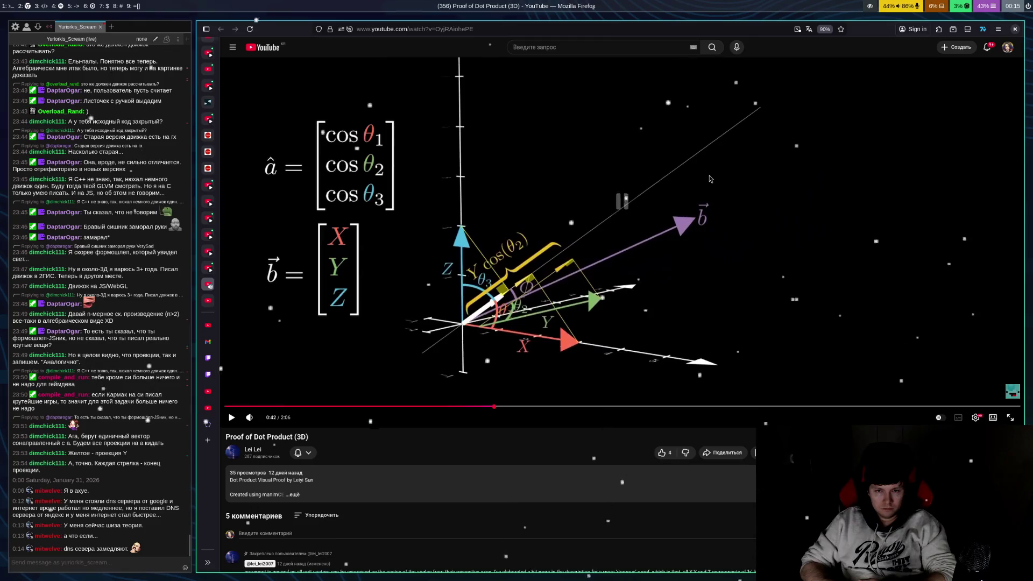
left_click(709, 179)
left_click(709, 178)
left_click(709, 179)
left_click(710, 178)
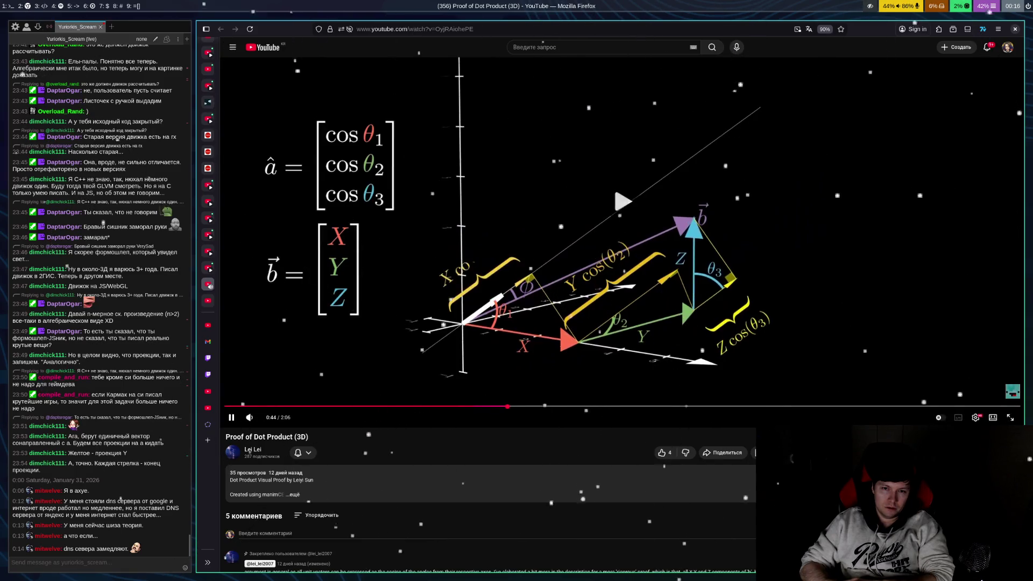
key("space")
key("space")
key("space")
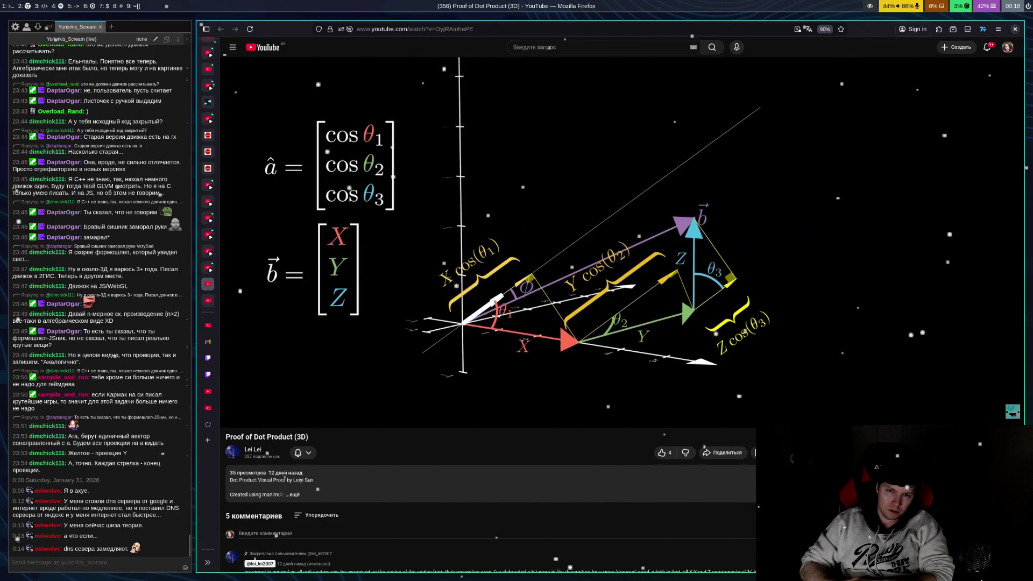
key("space")
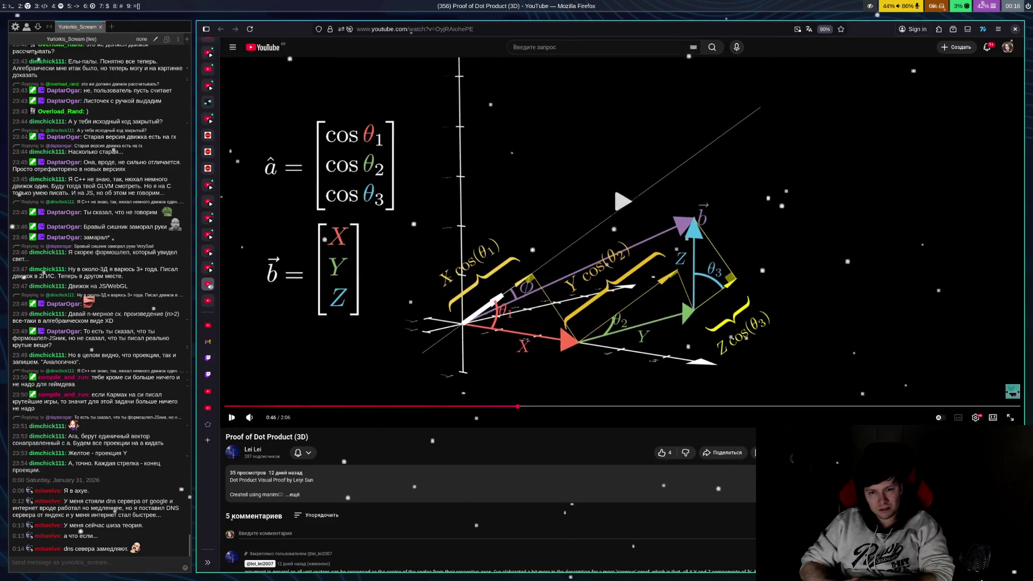
Pause, rewind with J and Left Arrow back to 0:41, and replay from there
key("space")
key("space")
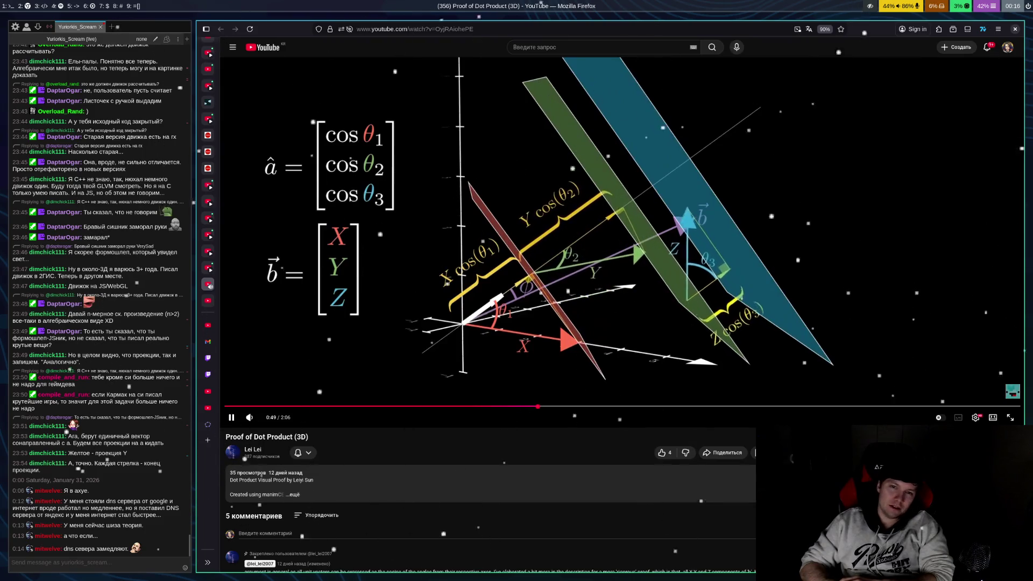
key("space")
key("space")
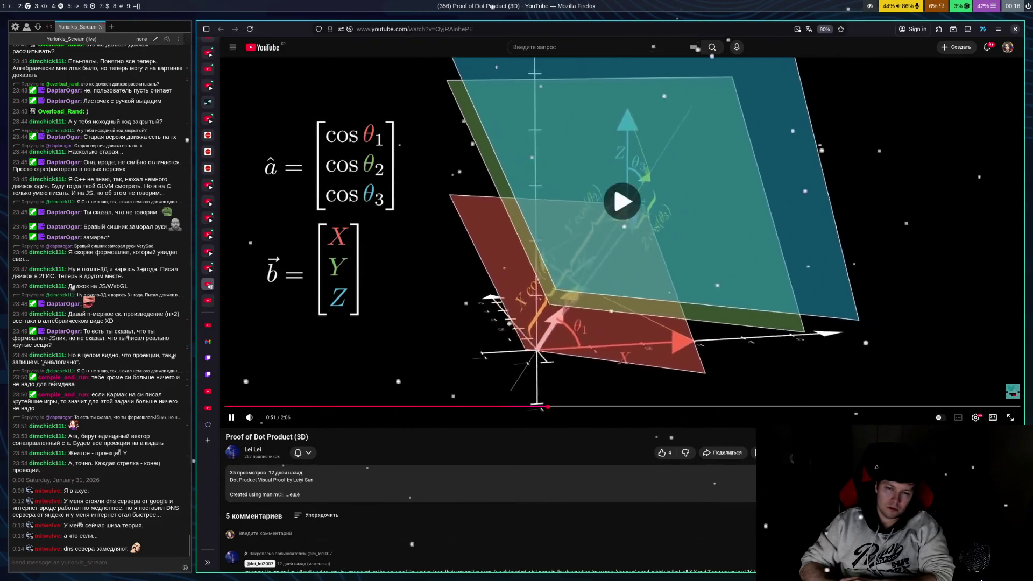
key("j")
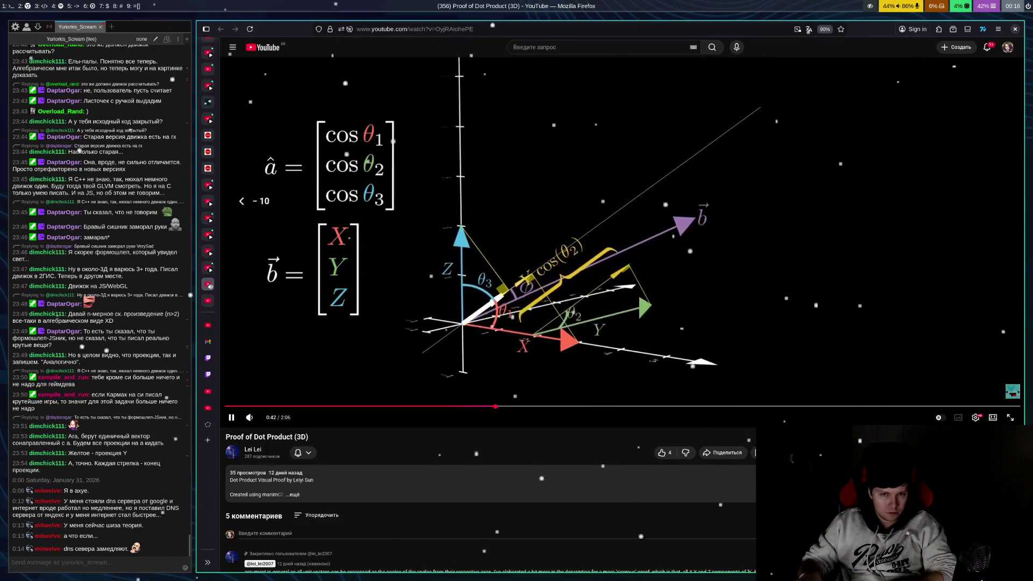
key("space")
key("space")
key("space")
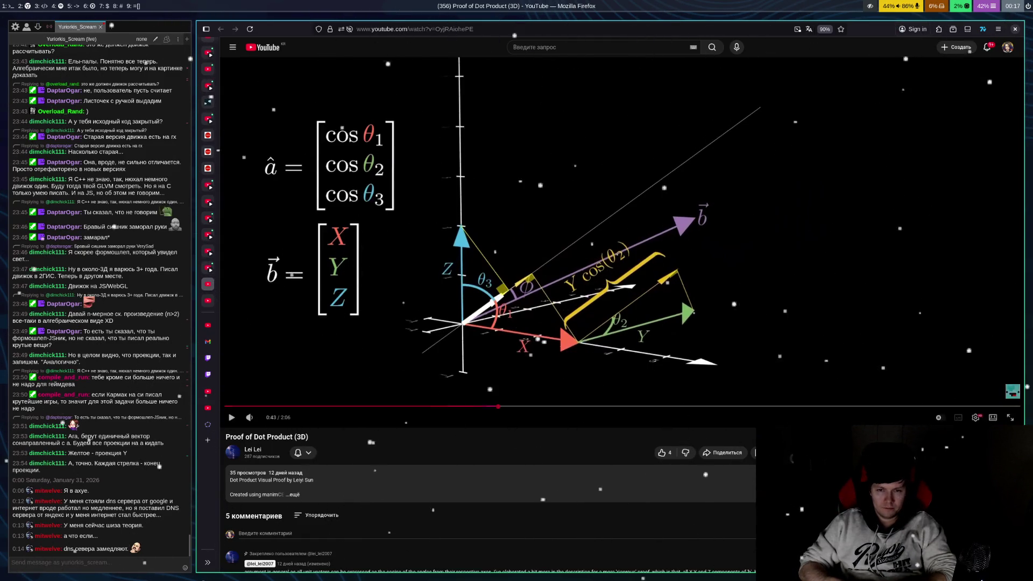
key("space")
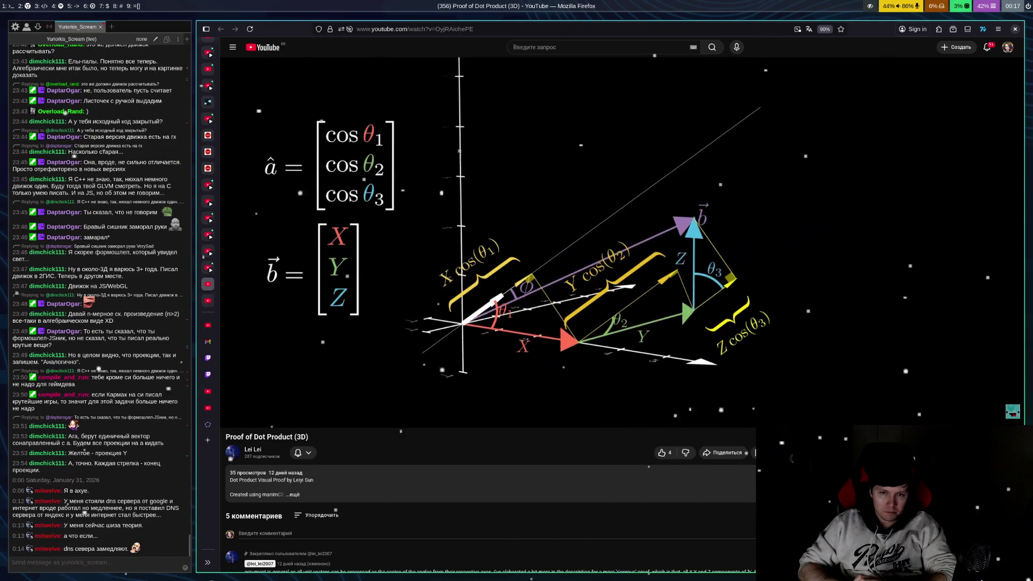
key("Left")
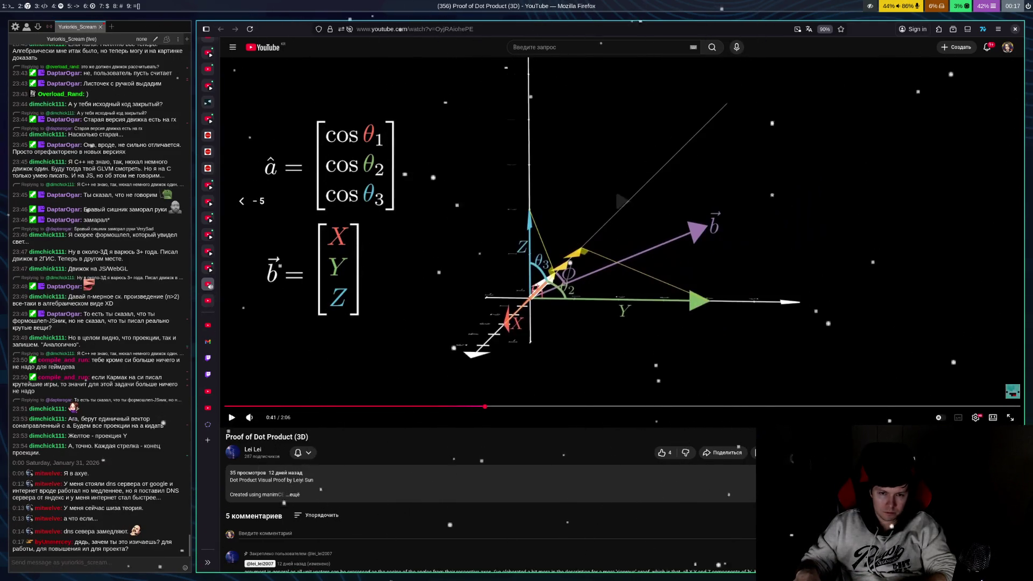
key("space")
key("space")
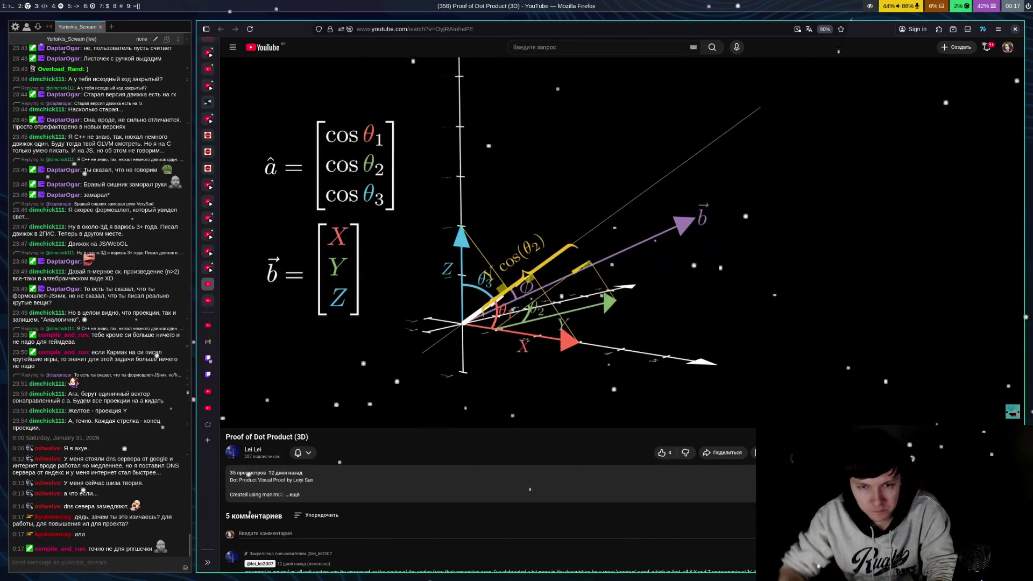
Play on from 0:43 until the X cos(θ1) label appears
key("space")
key("space")
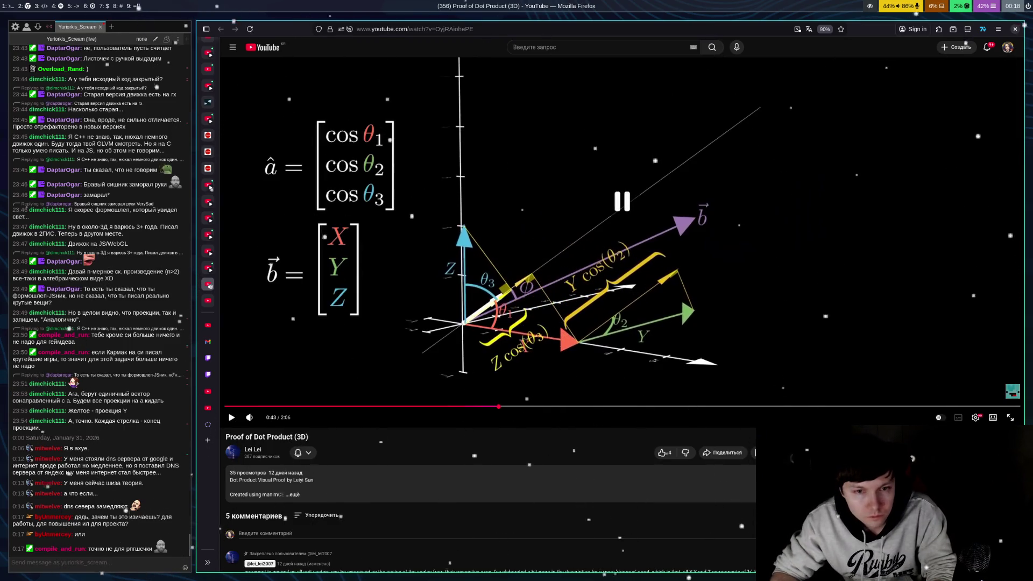
key("space")
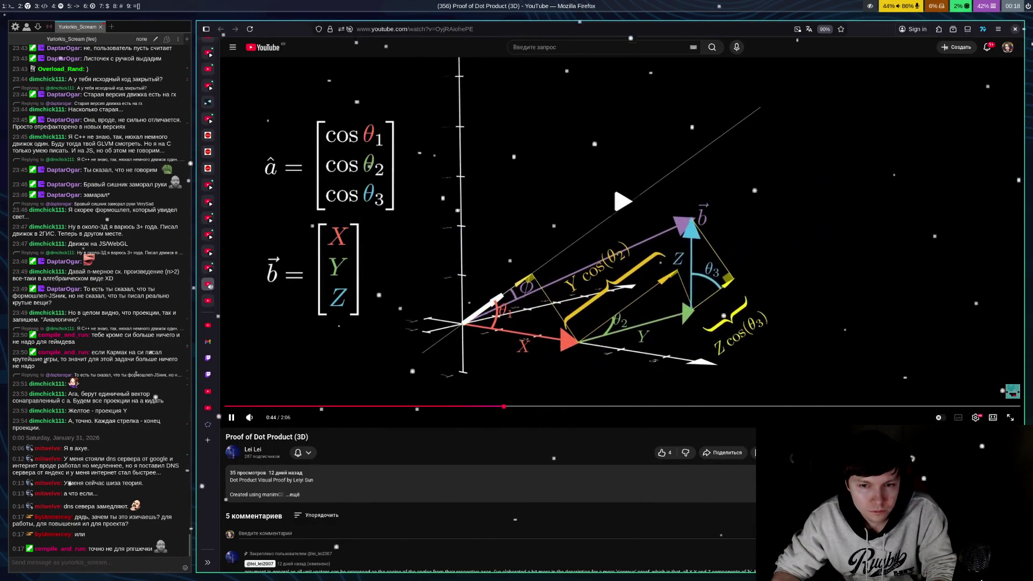
key("space")
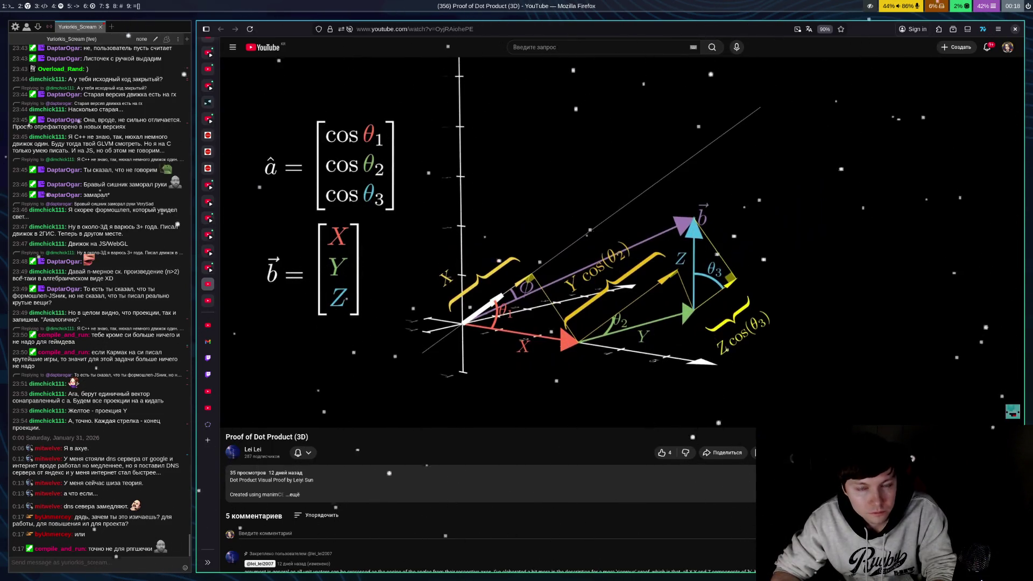
key("space")
key("space")
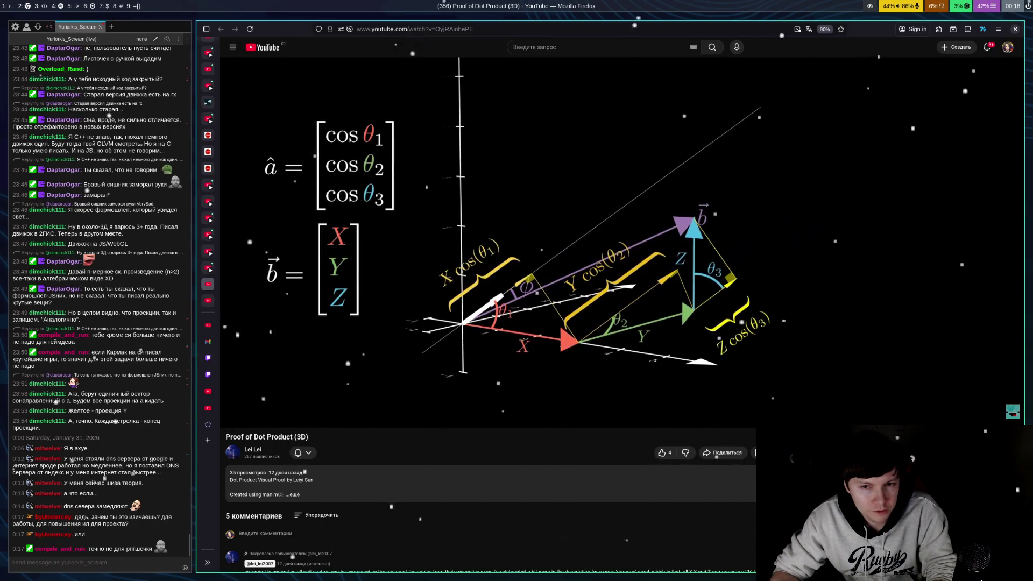
Rewind to 0:40, pause around 0:42–0:43, then jump back to 0:38
key("Left")
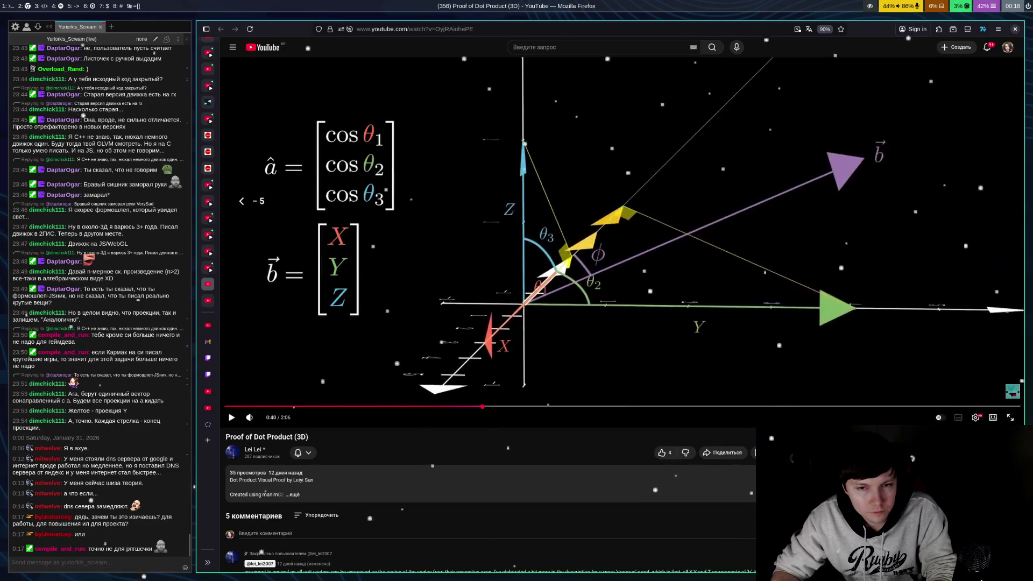
key("space")
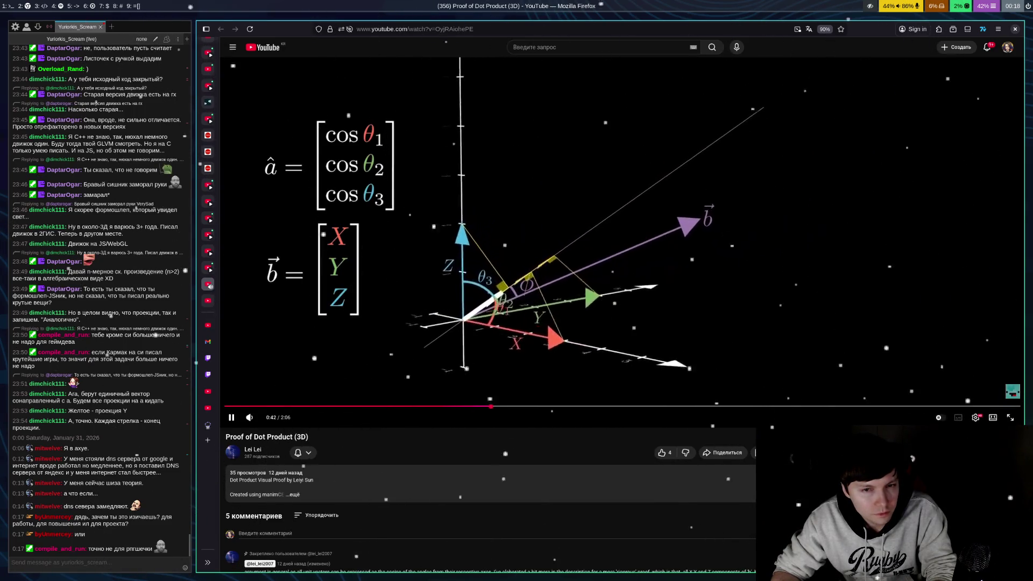
key("space")
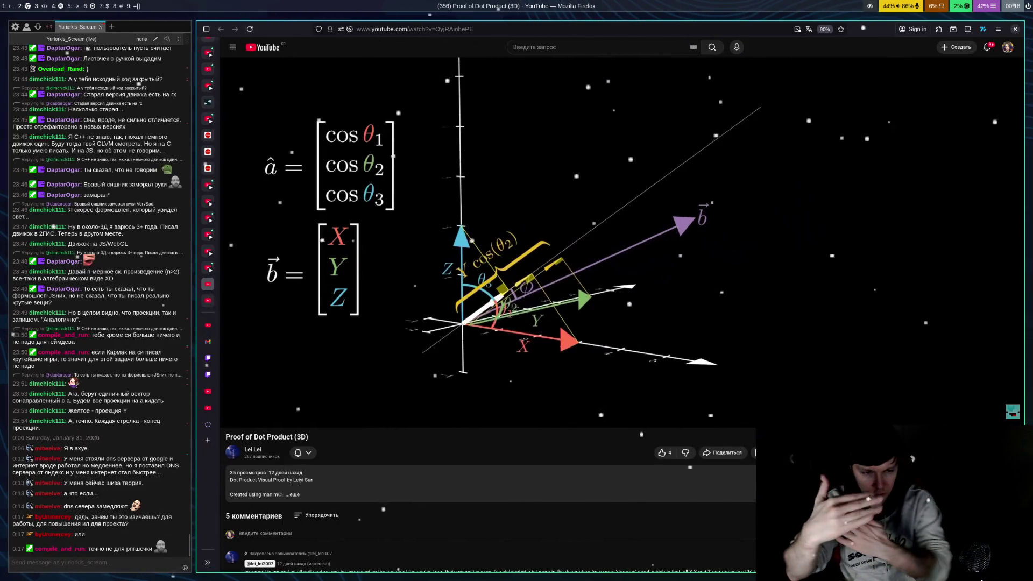
key("space")
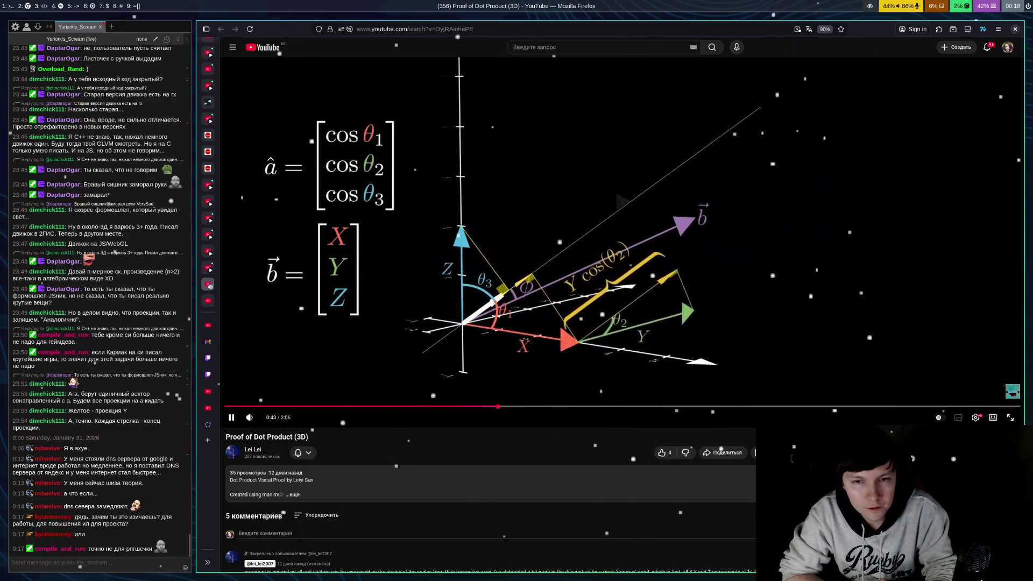
key("space")
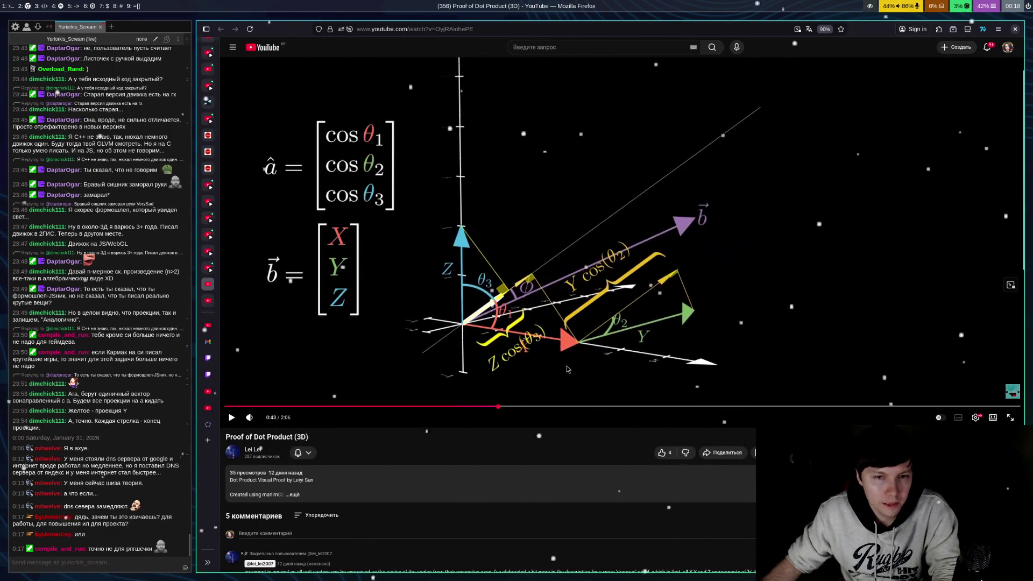
left_click(671, 281)
key("Left")
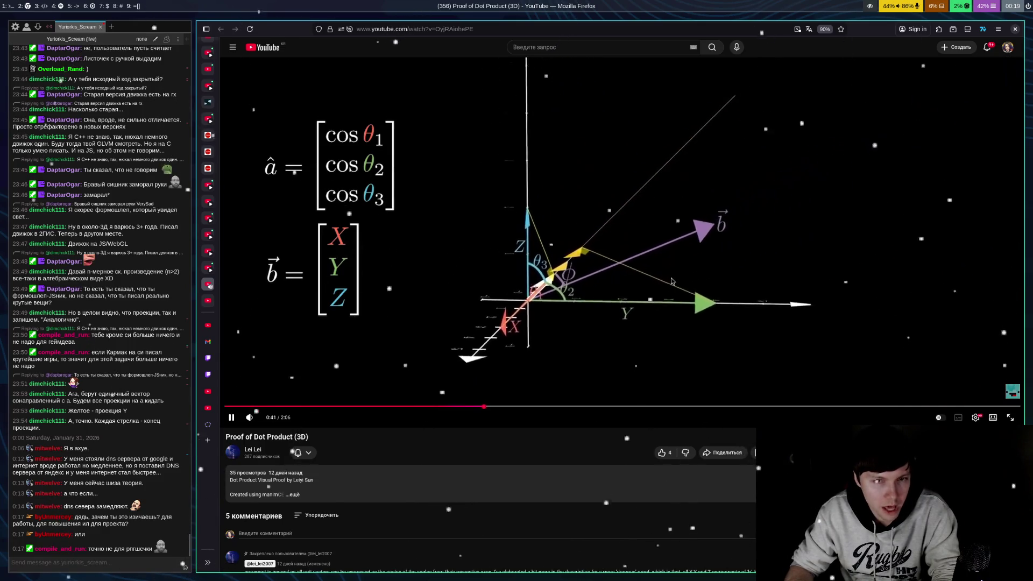
Pause the replay at 0:43 on Y cos(θ2), then play on until Z cos(θ3) appears
left_click(669, 303)
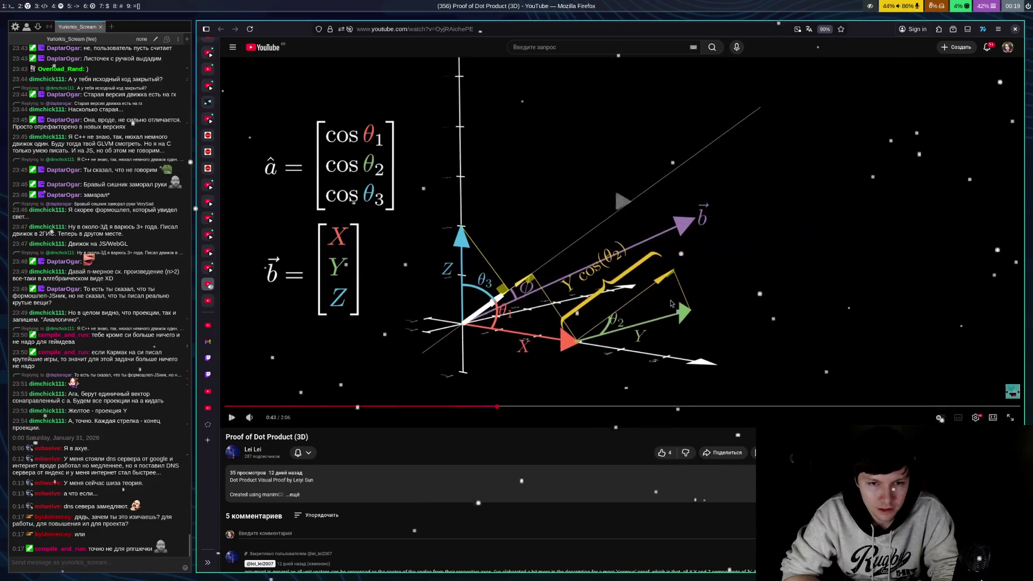
left_click(670, 304)
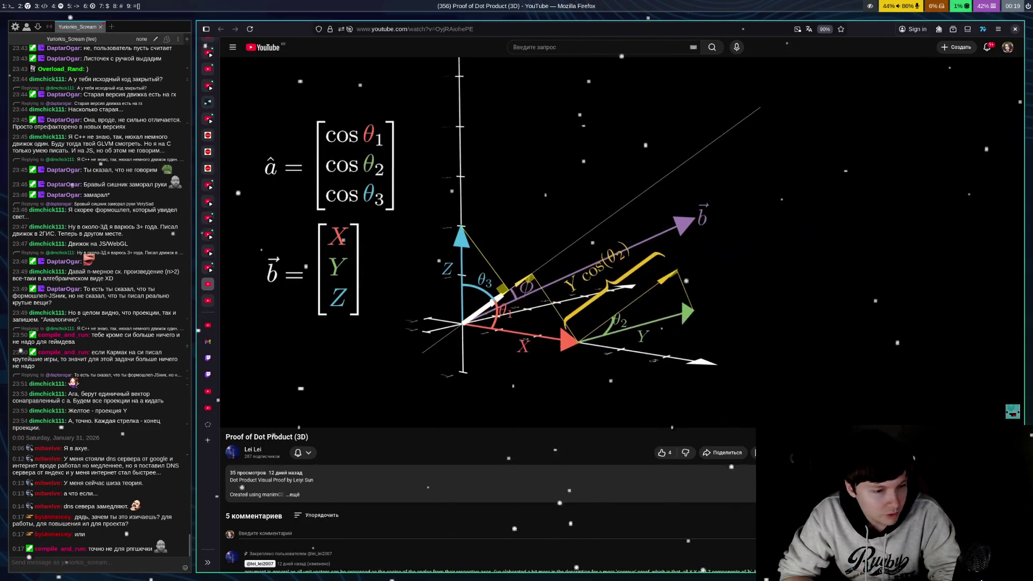
mouse_move(1012, 285)
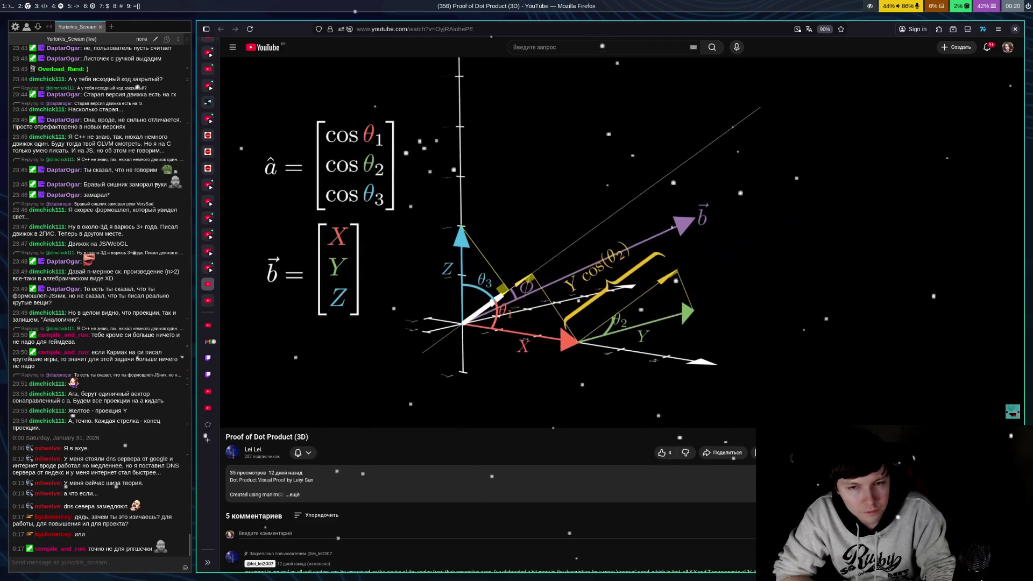
key("space")
key("space")
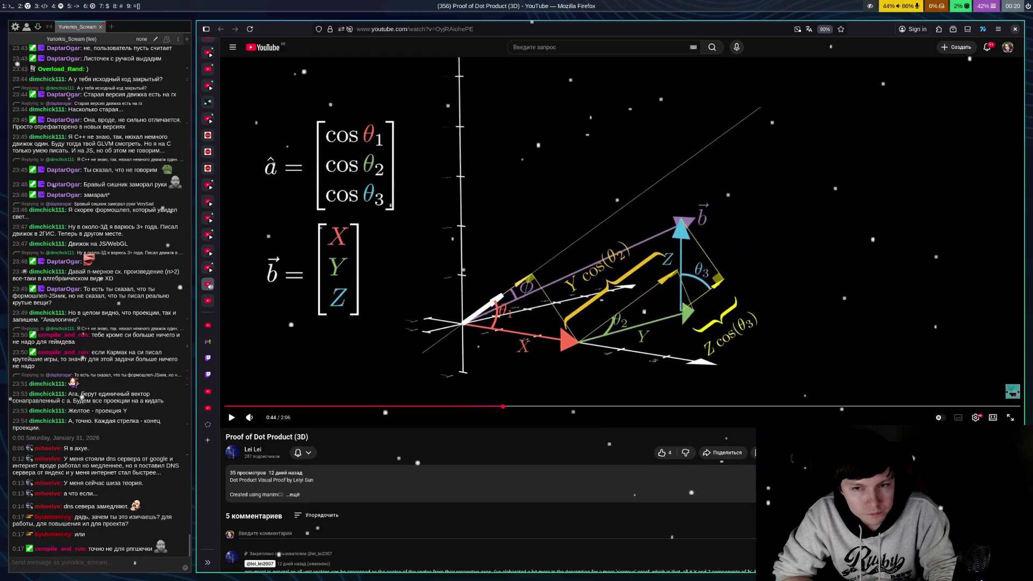
Rewind to 0:39 and replay, pausing at 0:45 with all three cosine projections, then resume
key("space")
key("space")
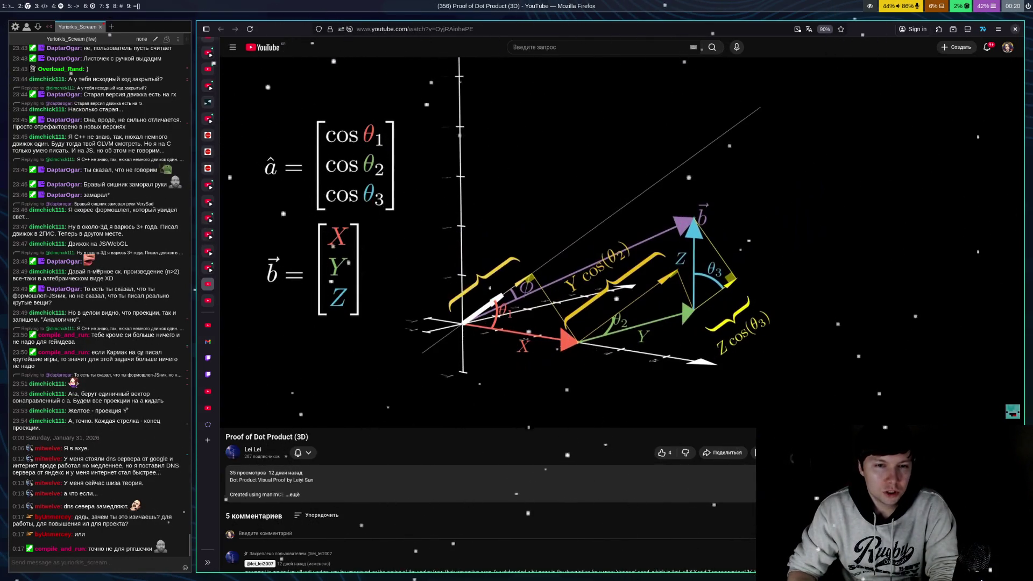
key("Left")
key("space")
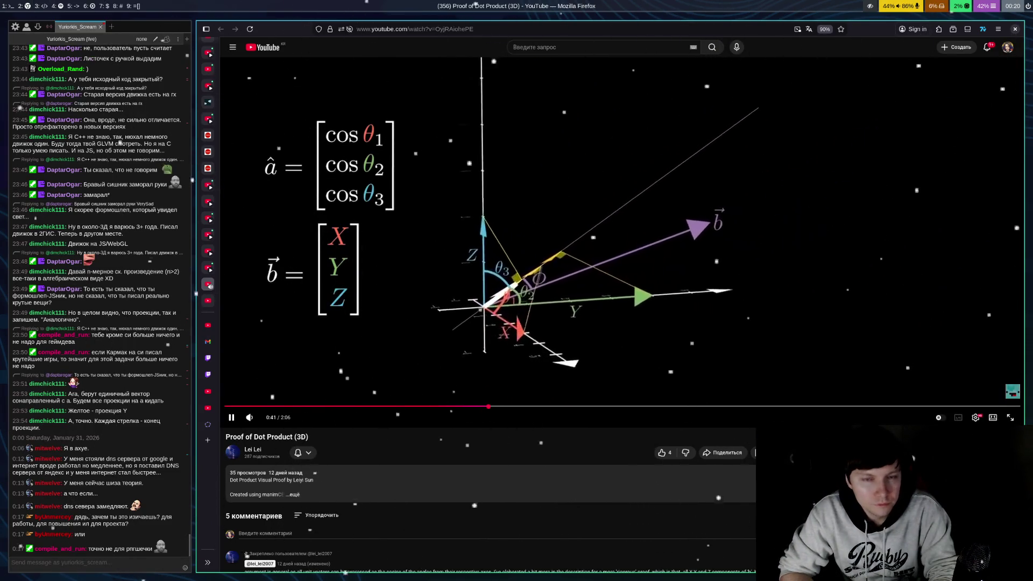
key("space")
key("space")
key("space")
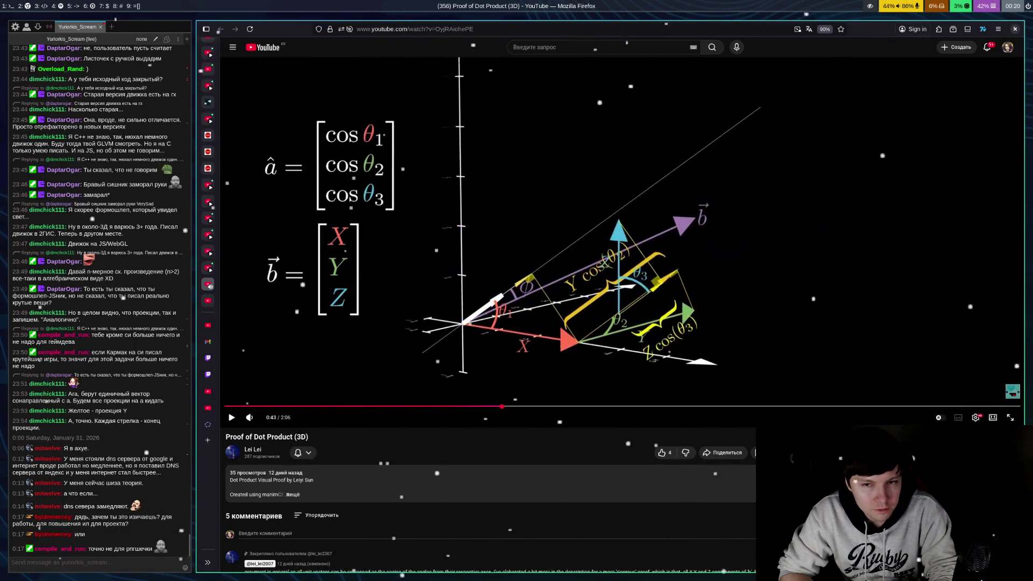
key("space")
key("space")
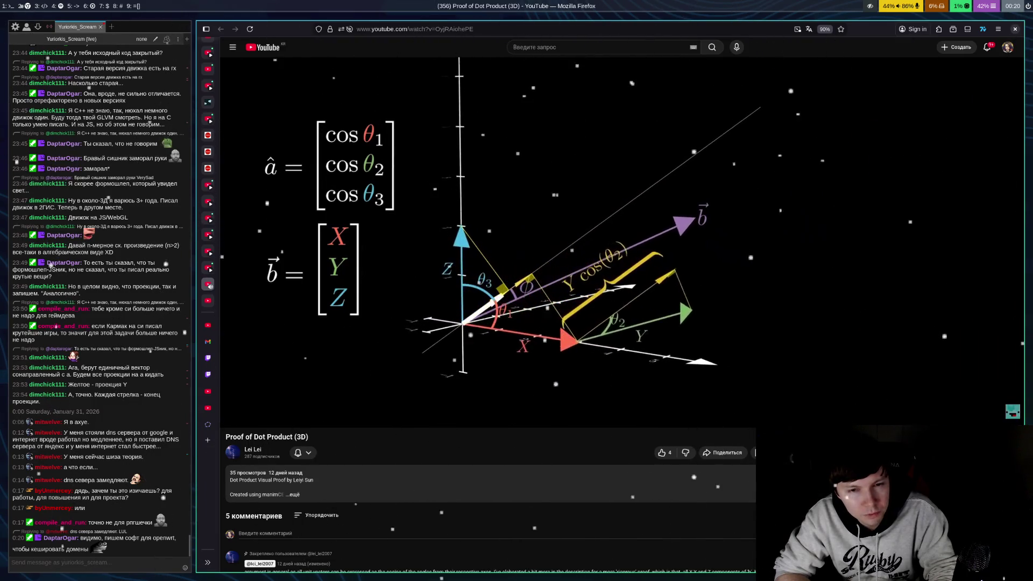
key("space")
key("space")
key("space")
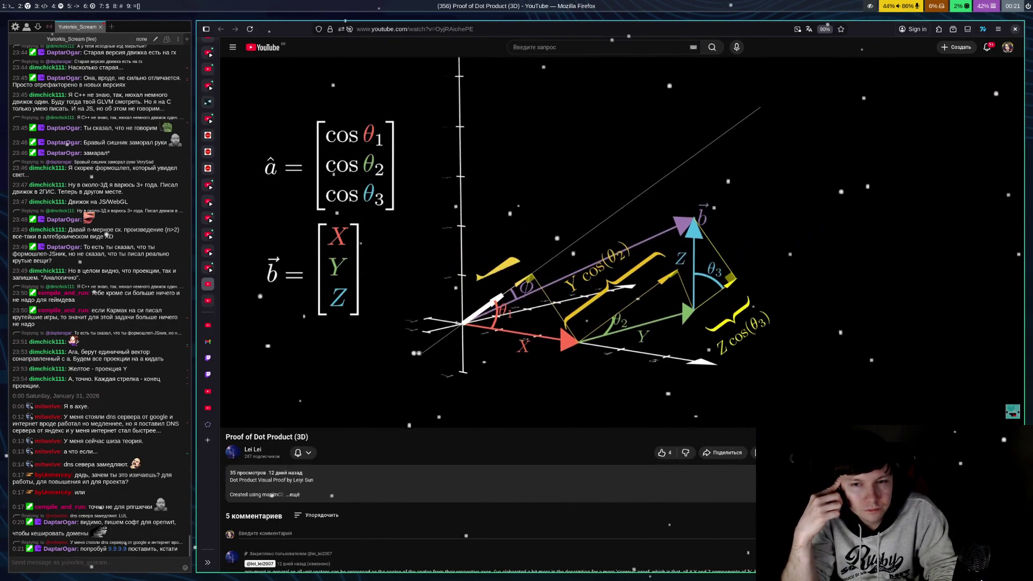
mouse_move(617, 200)
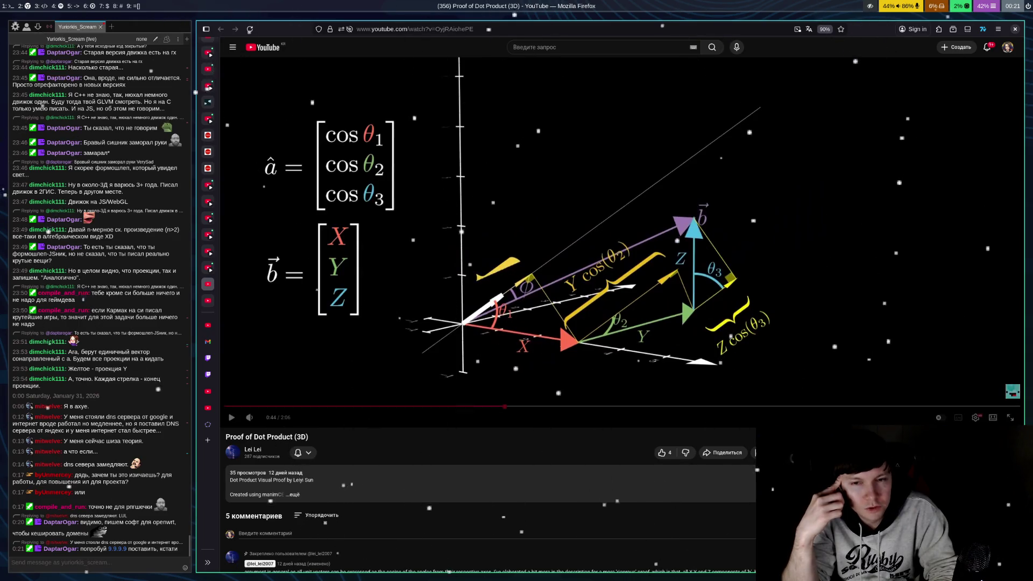
left_click(617, 201)
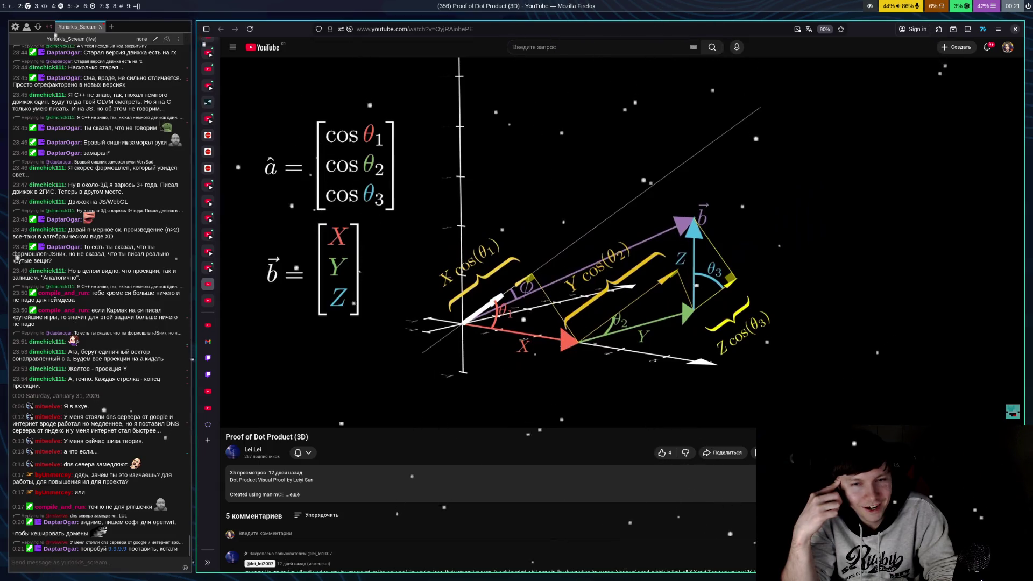
key("space")
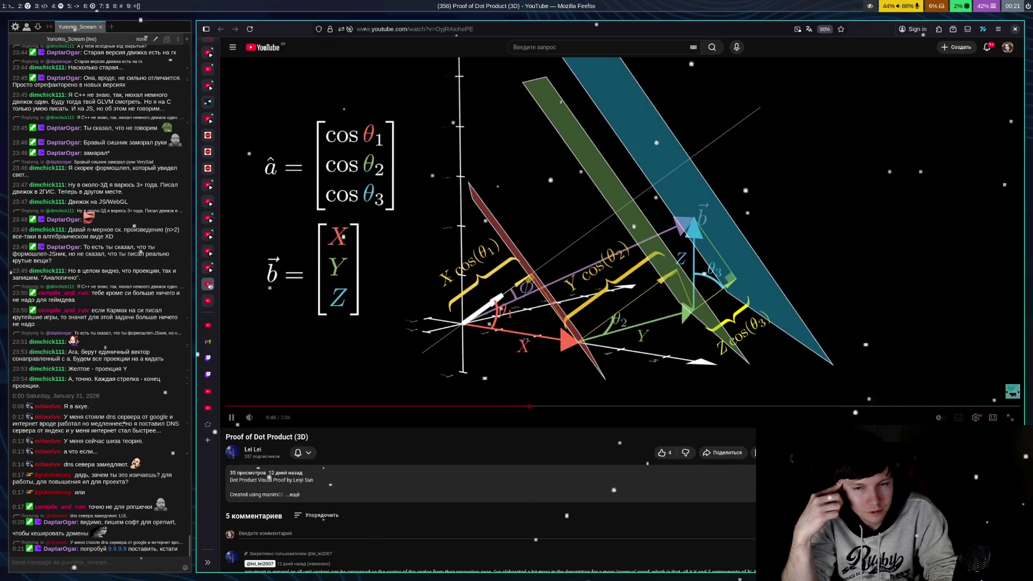
Let the video run past 0:49 to the 'another perspective' card, then open the author's channel
key("space")
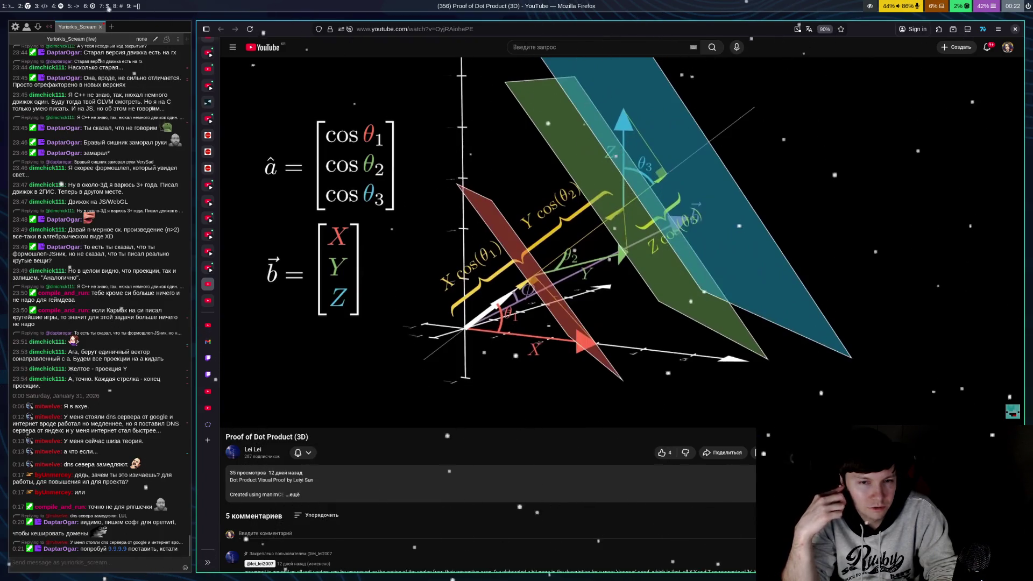
key("space")
key("space")
key("space")
key("space")
key("space")
key("space")
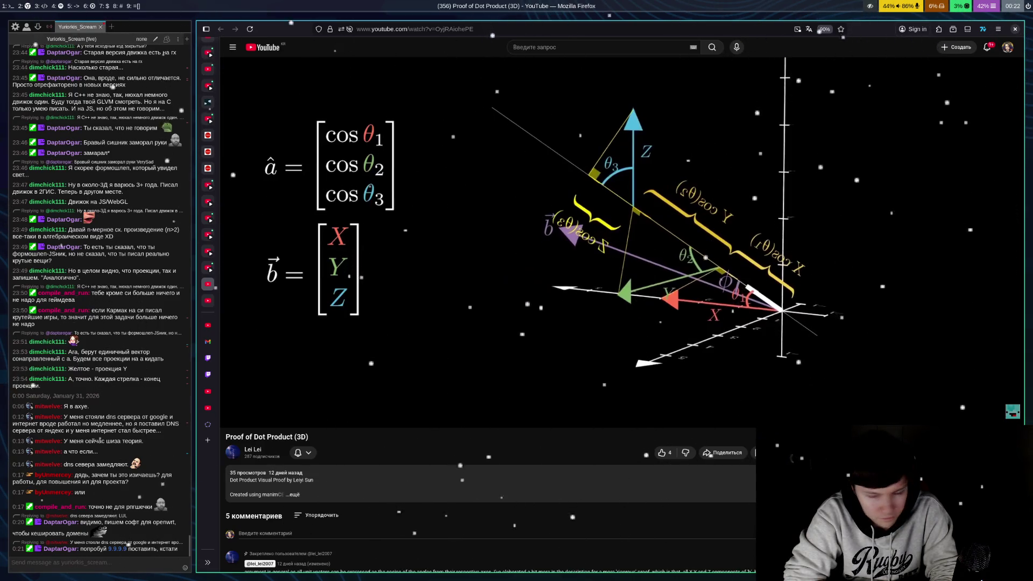
key("space")
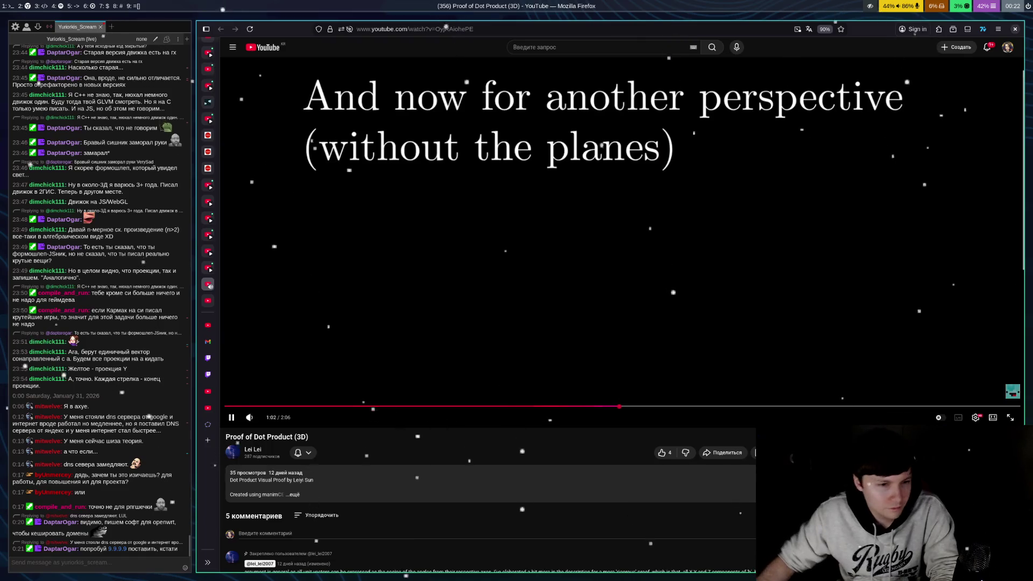
left_click(253, 453)
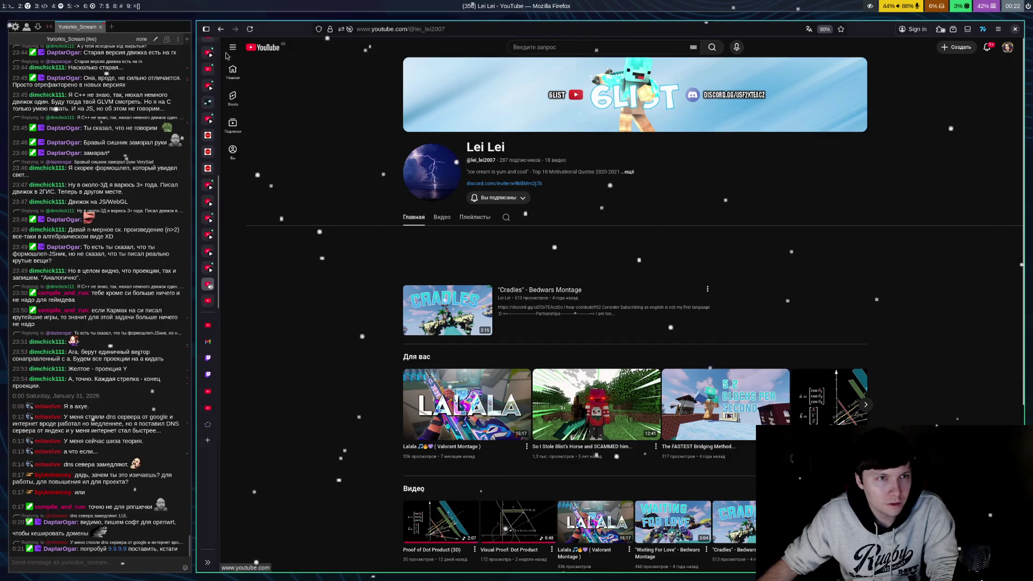
Pause the dot-product video, browse the channel's full video list, then open Visual Proof: Dot Product
key("alt+Left")
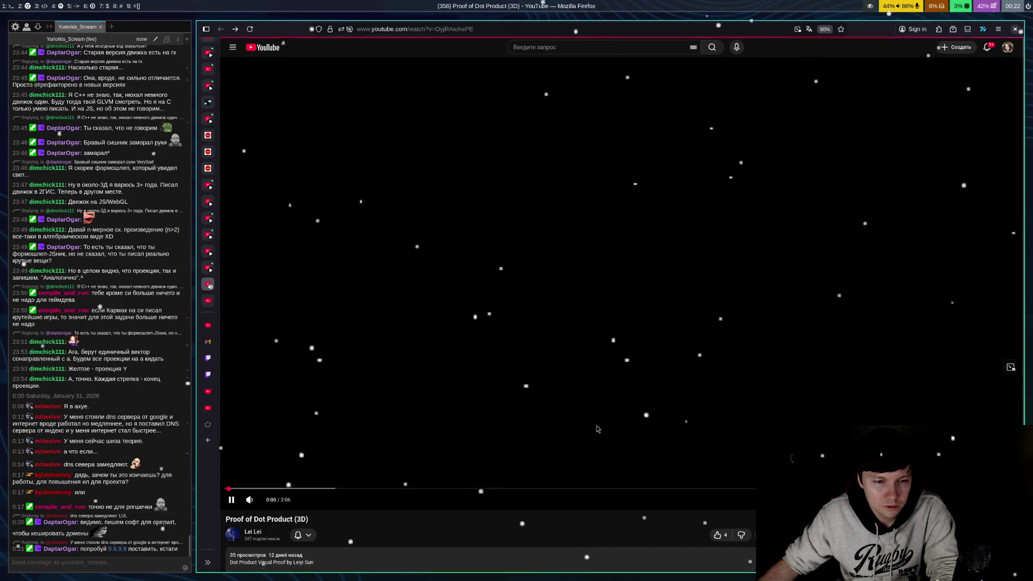
left_click(512, 428)
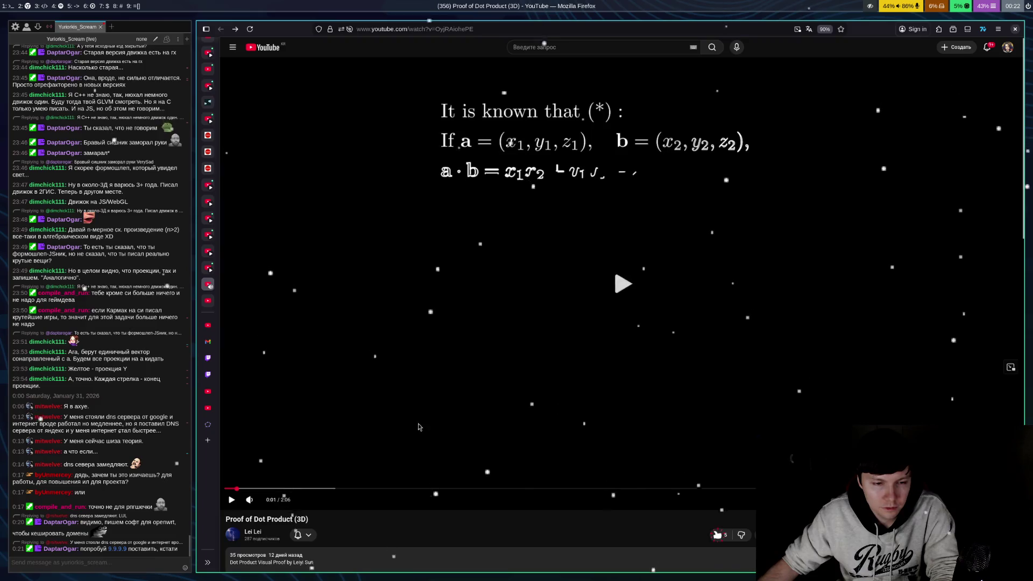
key("alt+Right")
left_click(450, 220)
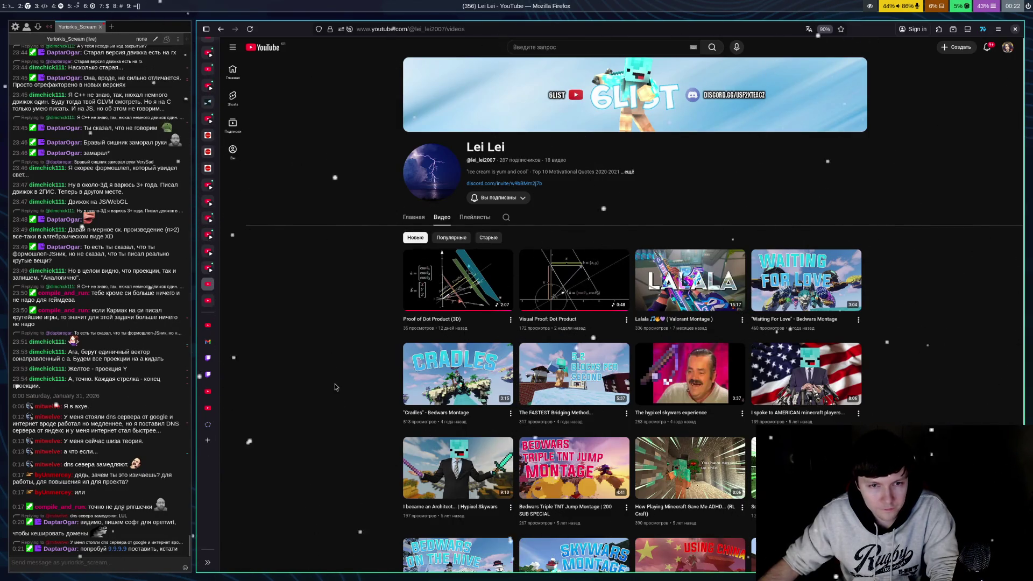
scroll(280, 337, "down", 3)
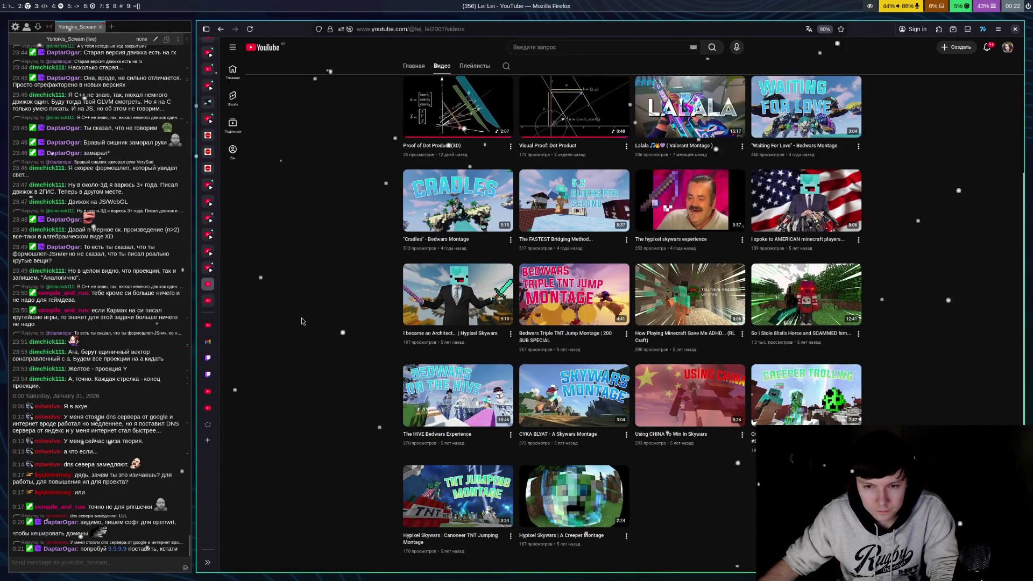
scroll(295, 330, "up", 3)
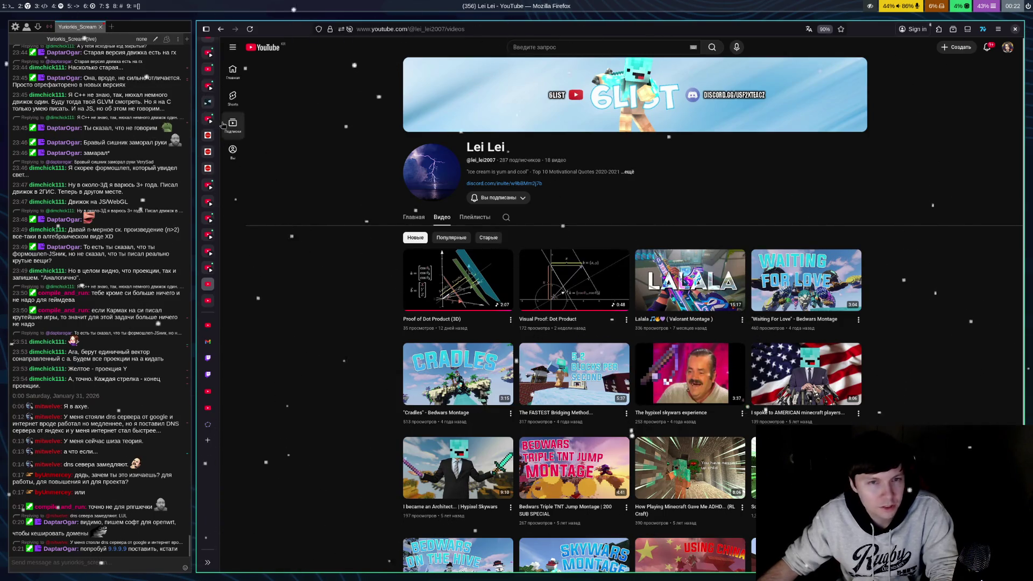
left_click(209, 300)
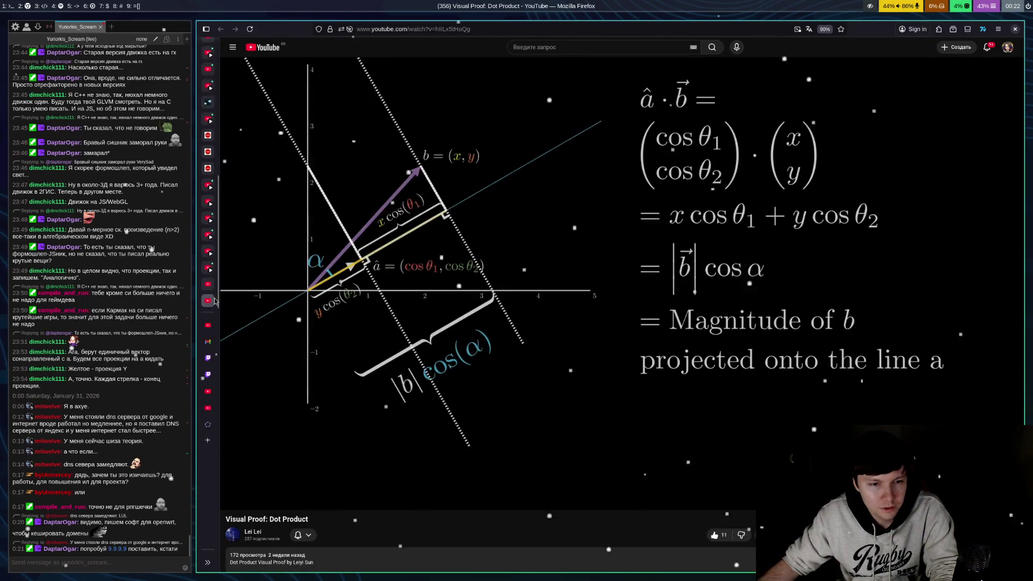
Open the Minkowski's Theorem geometry of numbers video and check its quality settings
left_click(209, 284)
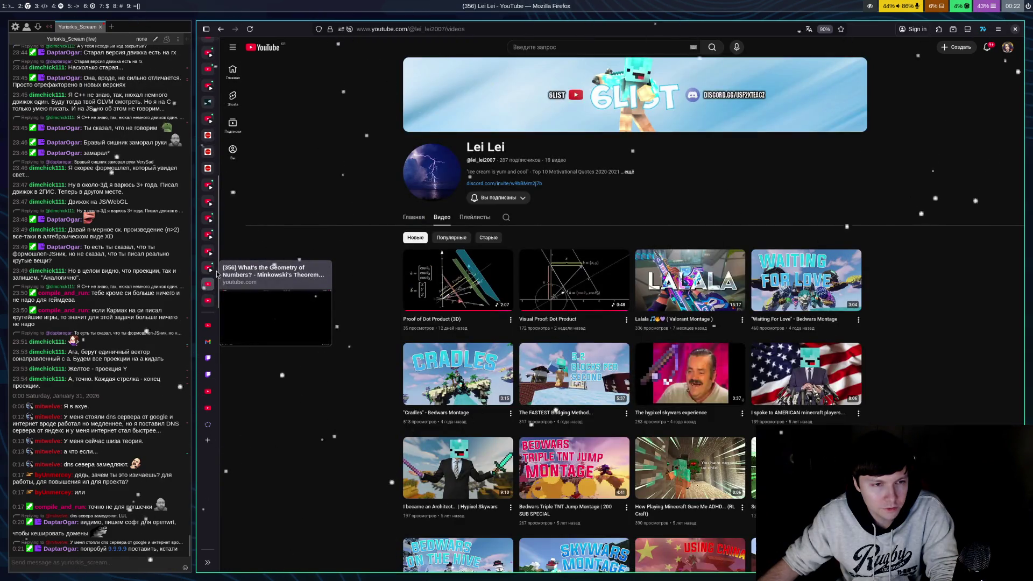
left_click(218, 273)
left_click(619, 283)
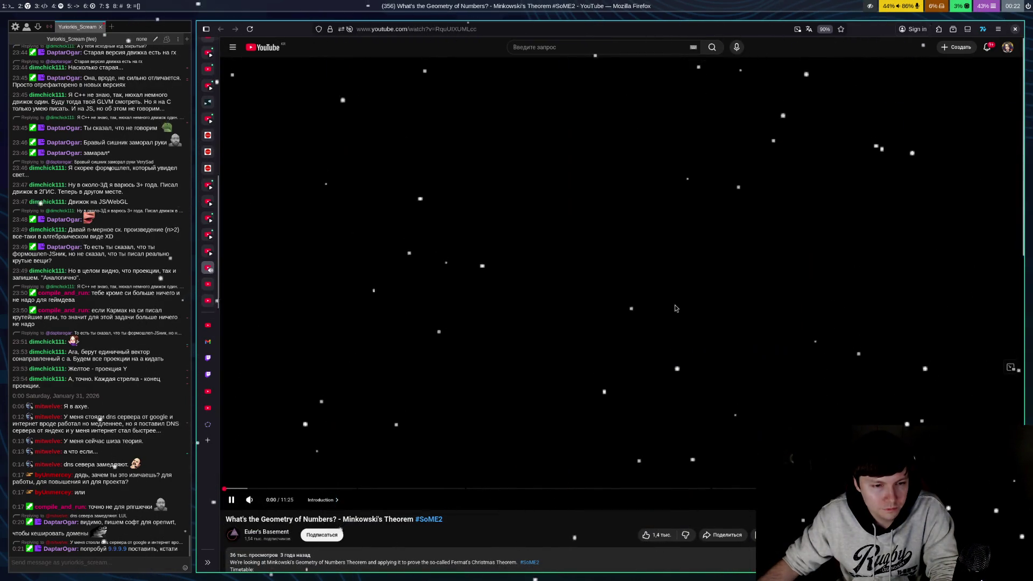
left_click(655, 333)
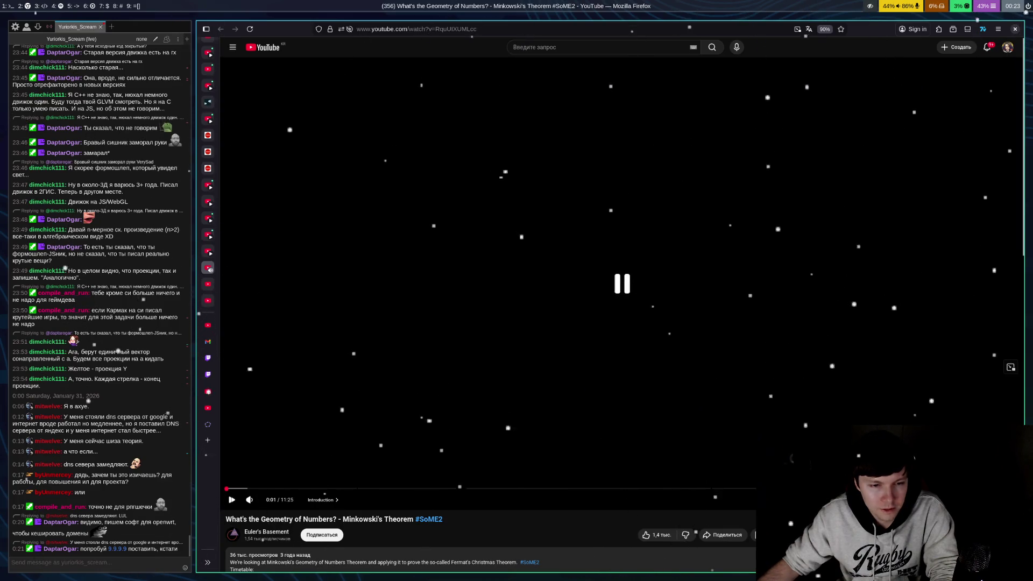
left_click(964, 500)
left_click(937, 388)
key("Escape")
Turn on subtitles, skip ahead to the number line scene, and keep it playing
key("space")
key("c")
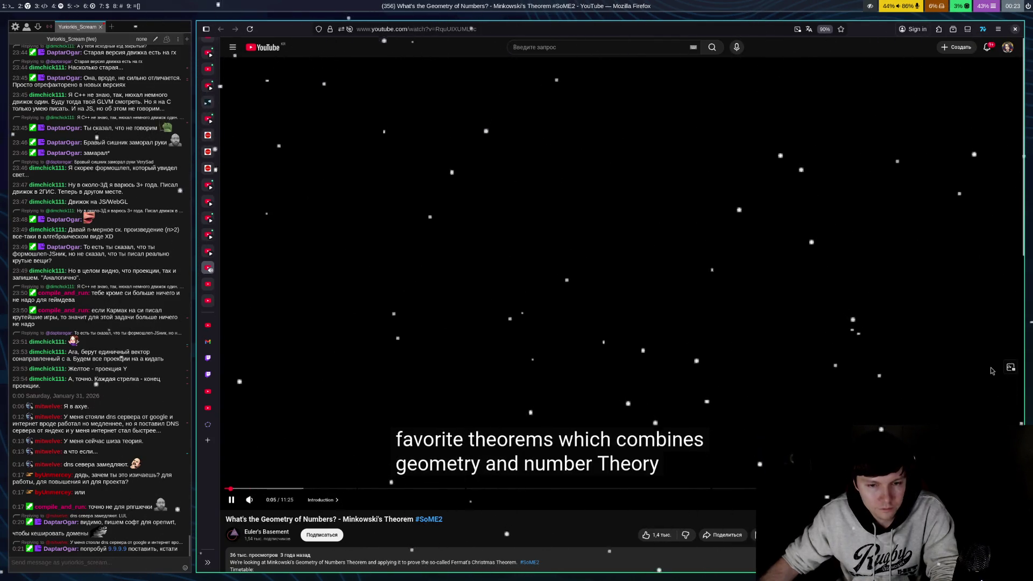
key("Right")
key("Right")
key("Right")
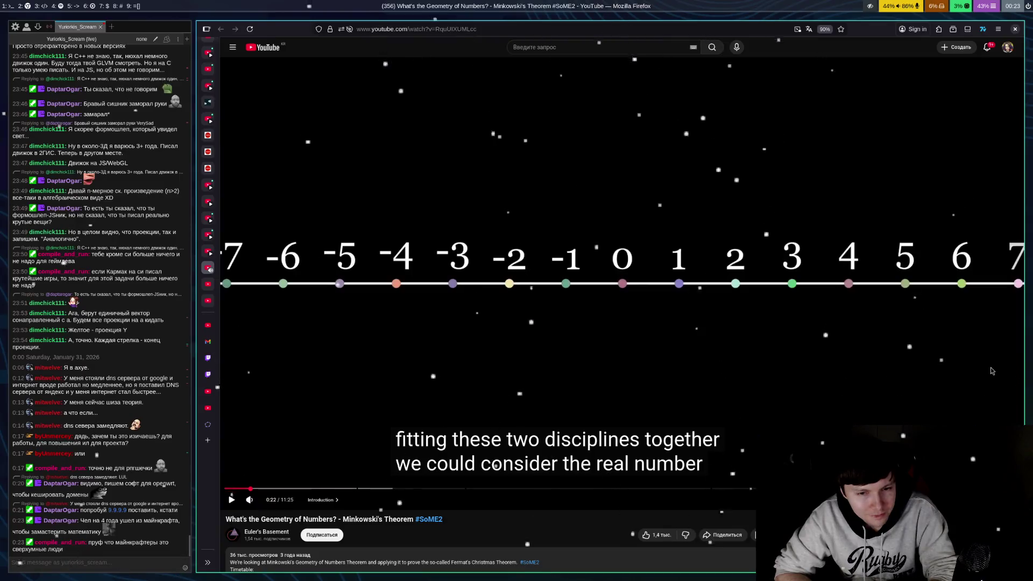
key("space")
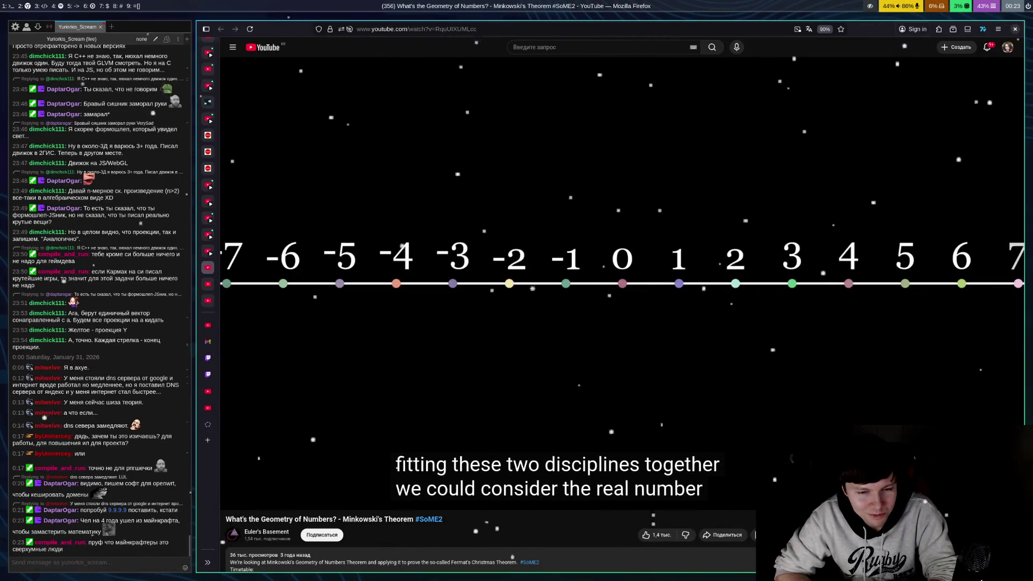
key("space")
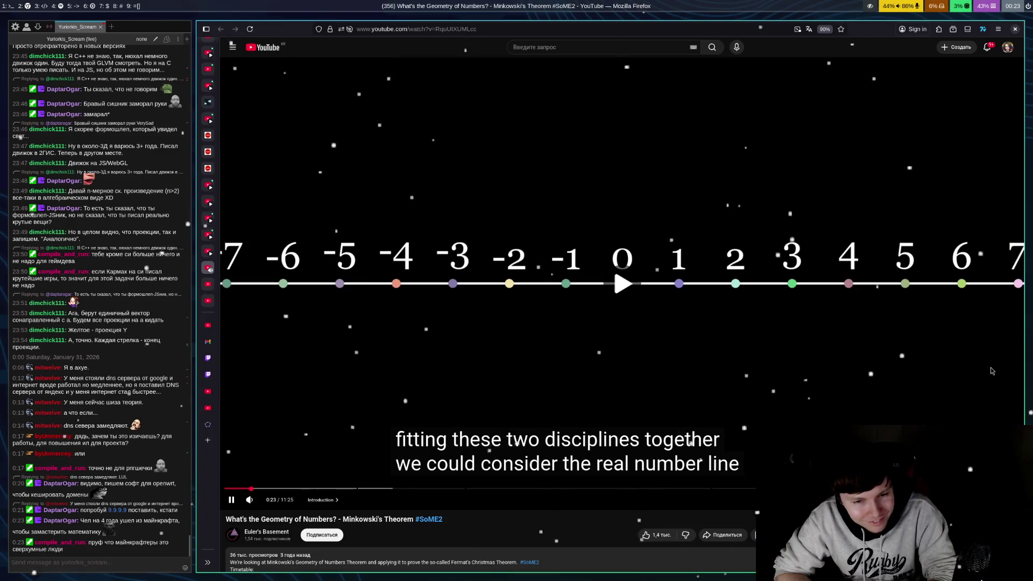
key("space")
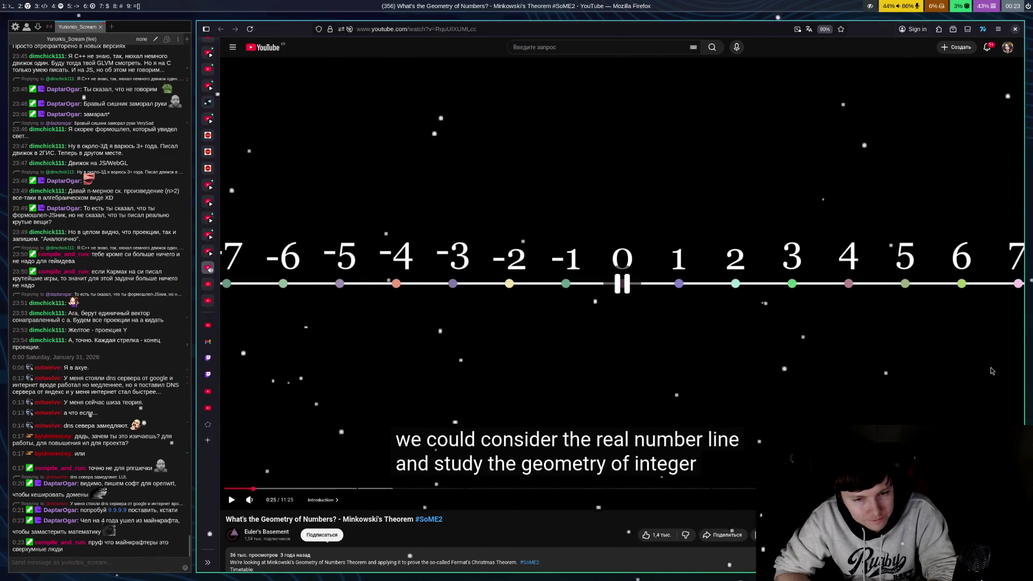
key("space")
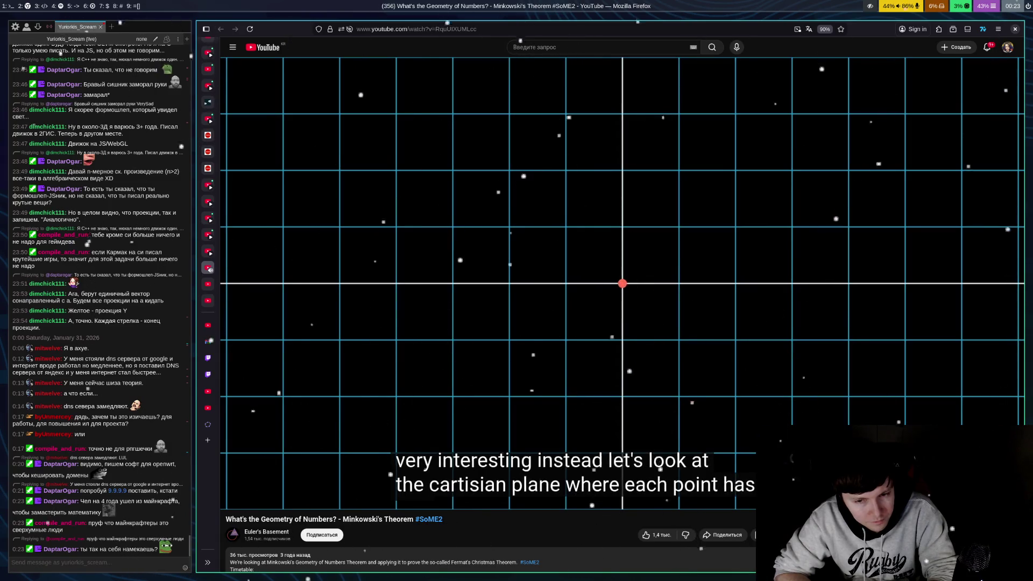
Pause and resume repeatedly to study the Cartesian plane and integer-point grid up to about 0:50
left_click(991, 371)
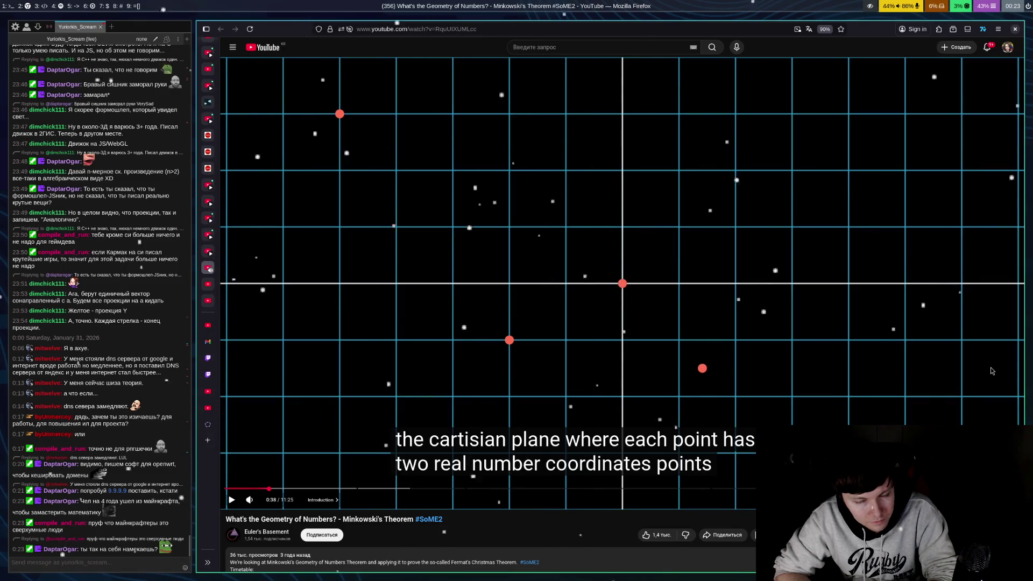
left_click(992, 371)
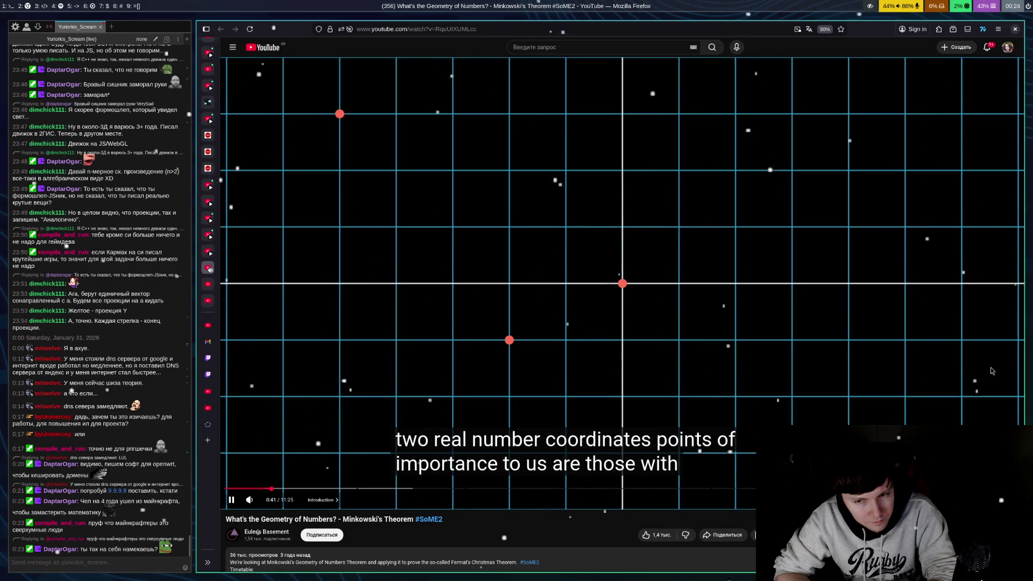
left_click(992, 371)
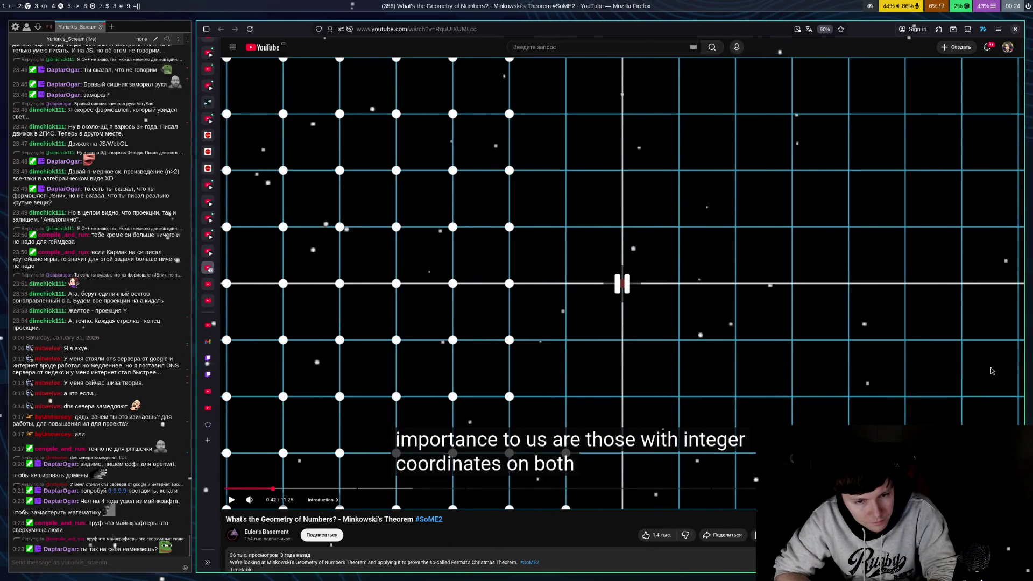
left_click(992, 371)
left_click(992, 371)
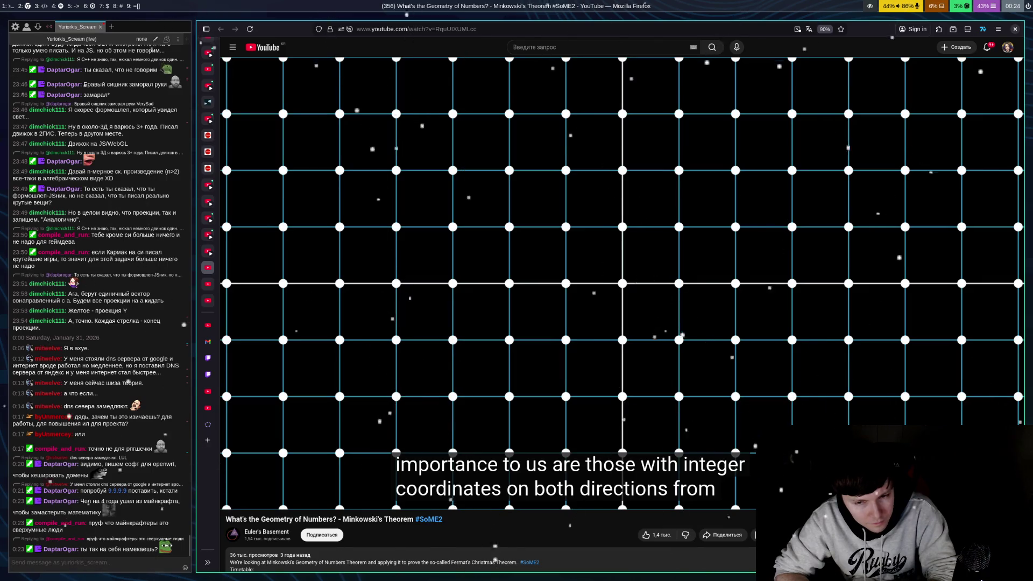
left_click(992, 371)
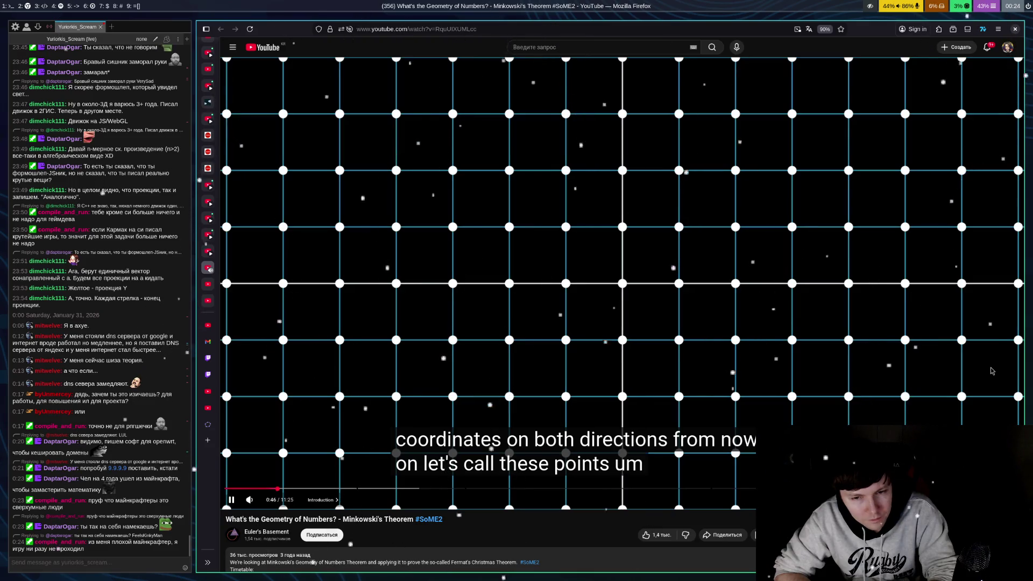
left_click(992, 371)
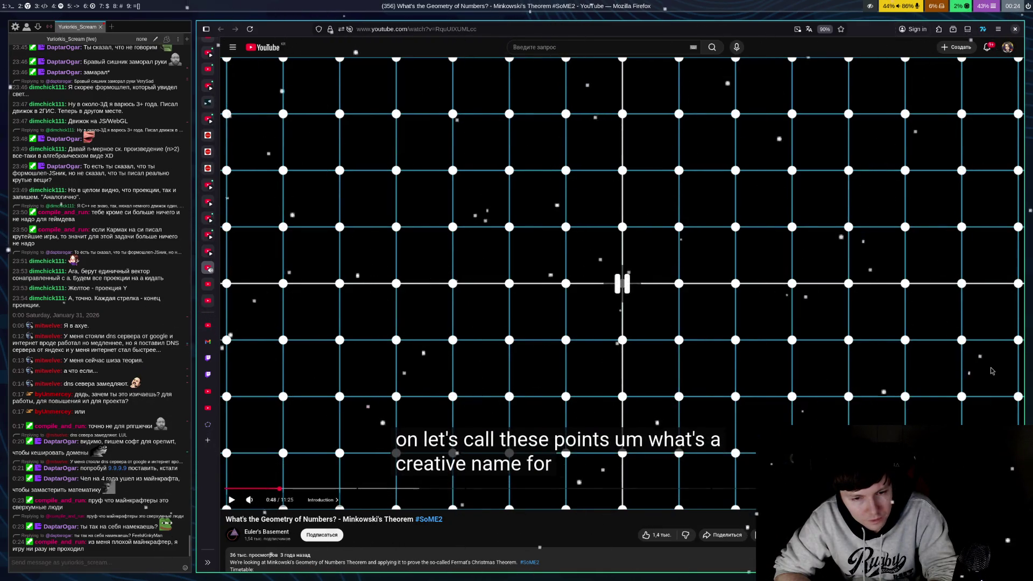
left_click(992, 371)
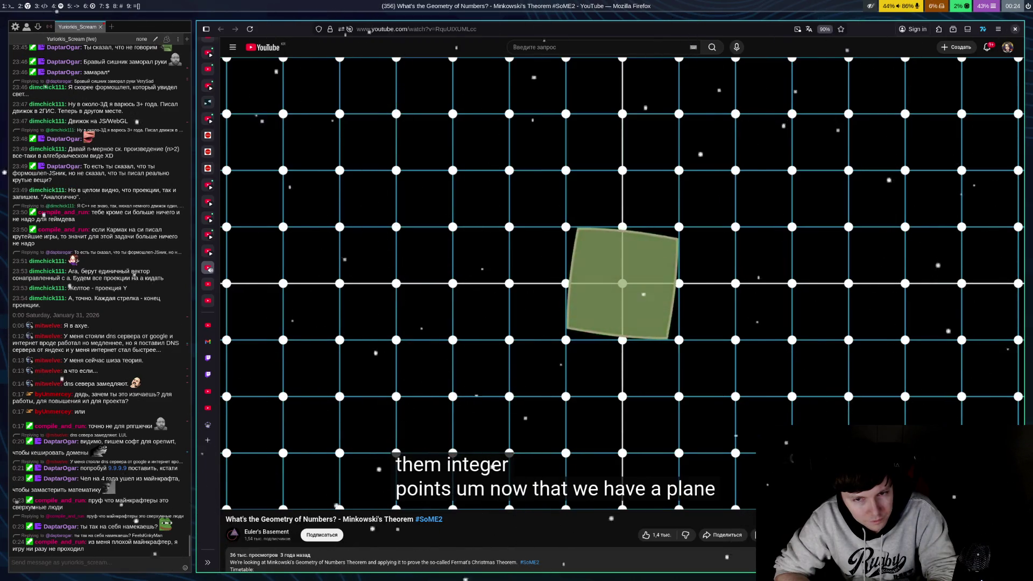
Toggle playback with Space to linger on the green square and the circle-over-grid example at 1:06
key("space")
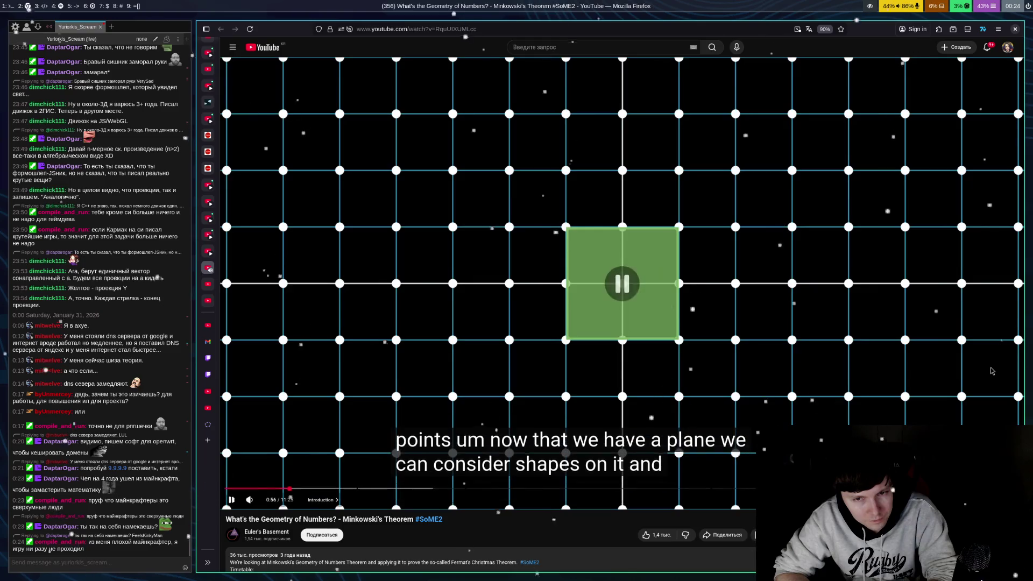
key("space")
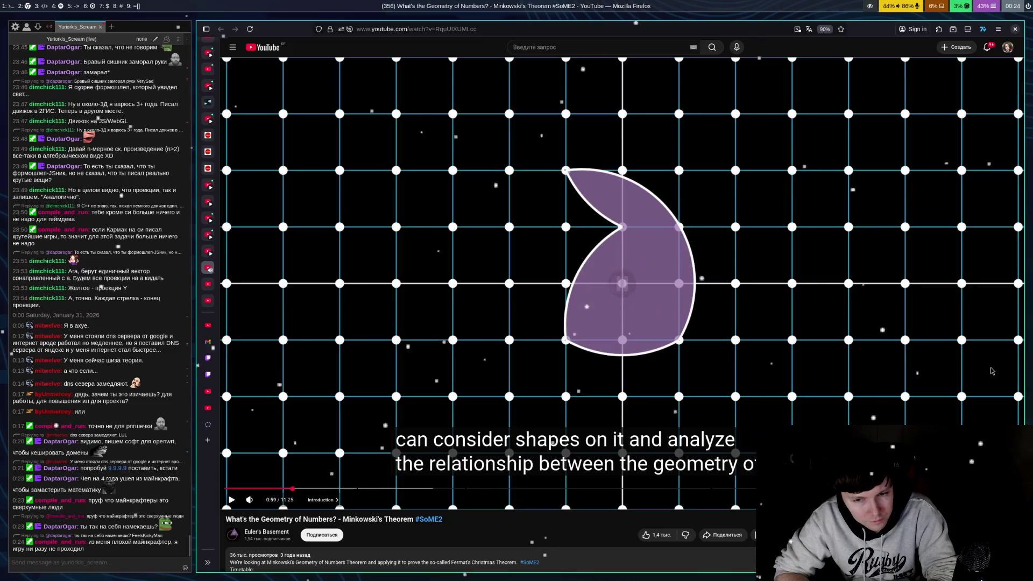
key("space")
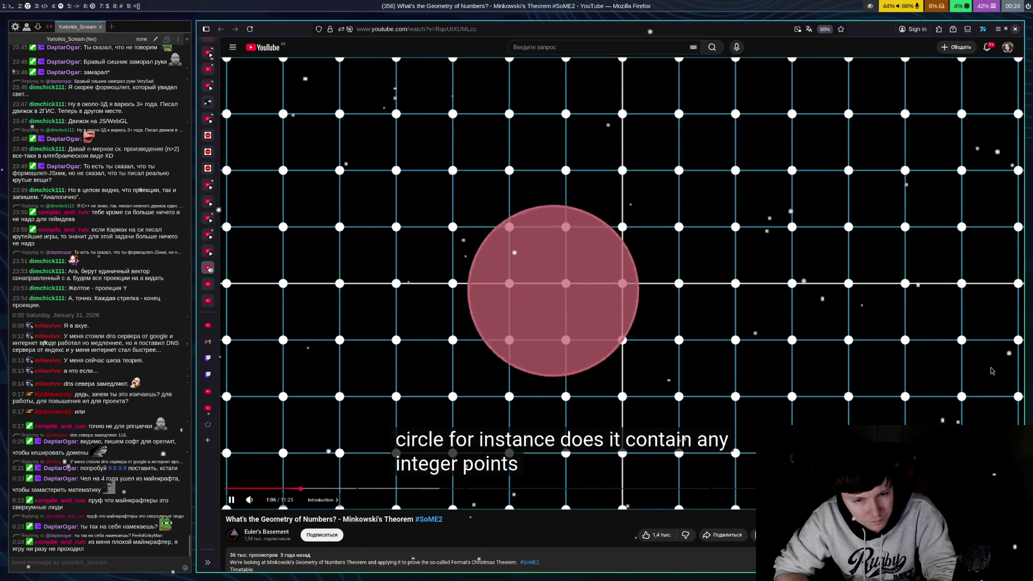
key("space")
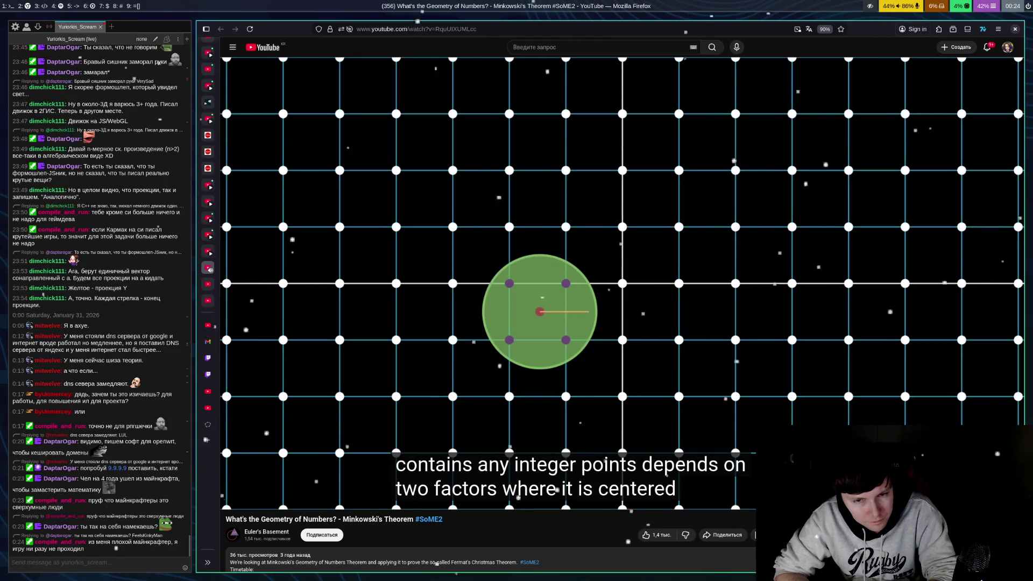
Pause at 1:18 on the circle-centre explanation, then resume toward the small origin-centred circle
left_click(992, 371)
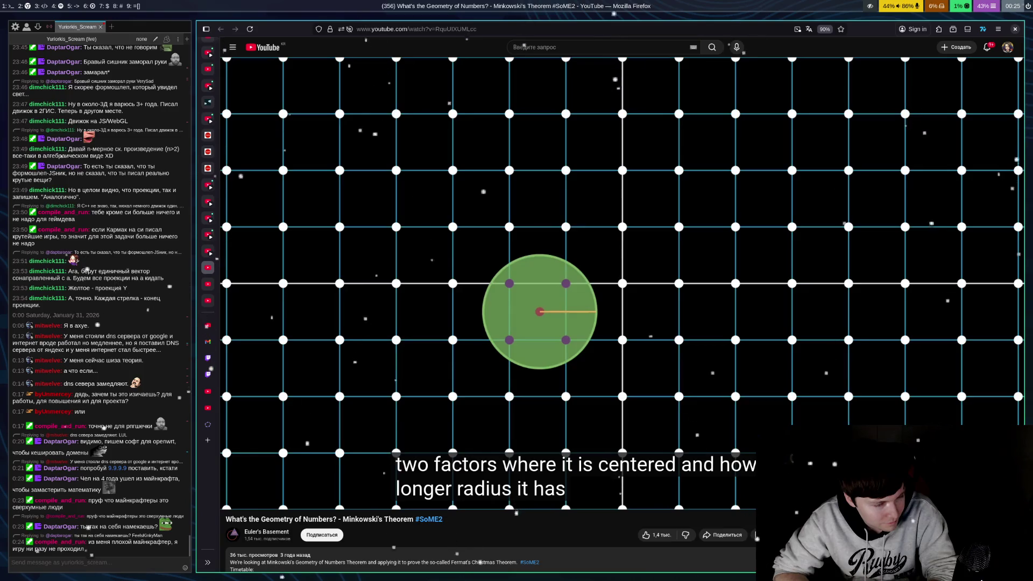
key("space")
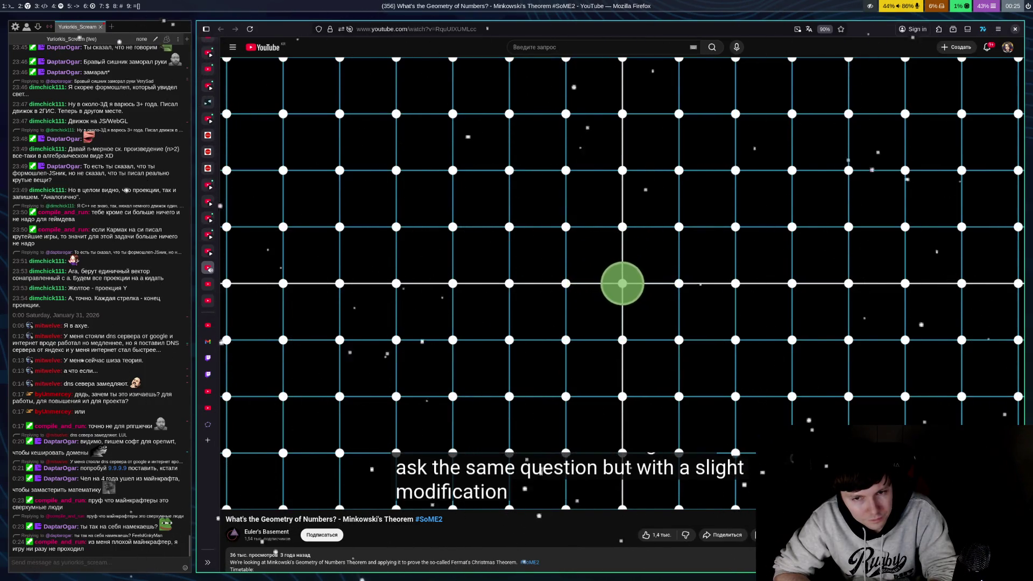
Use Space to pause on the circle integer-points question, stopping around 1:31 and 1:33
key("space")
key("space")
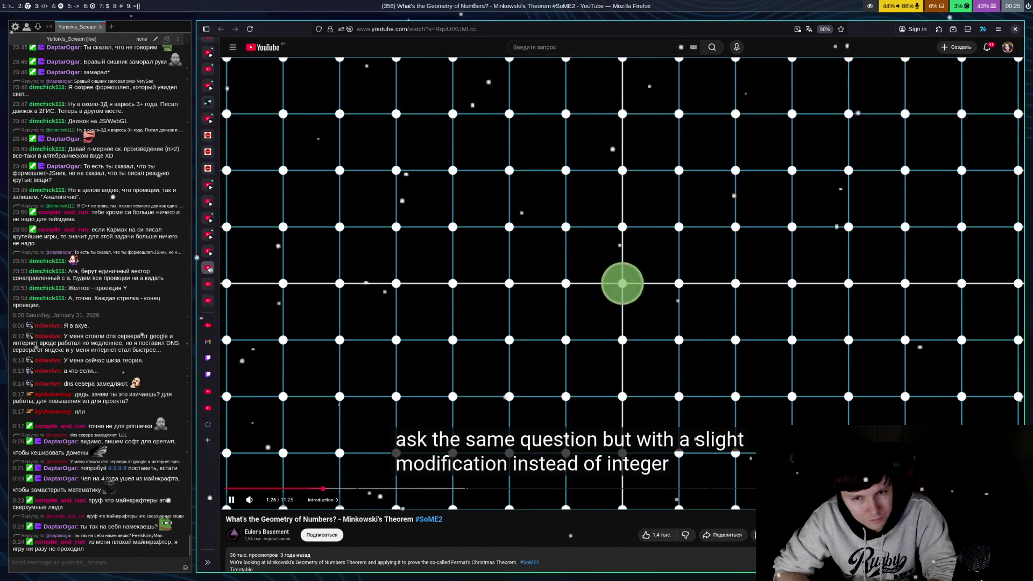
key("space")
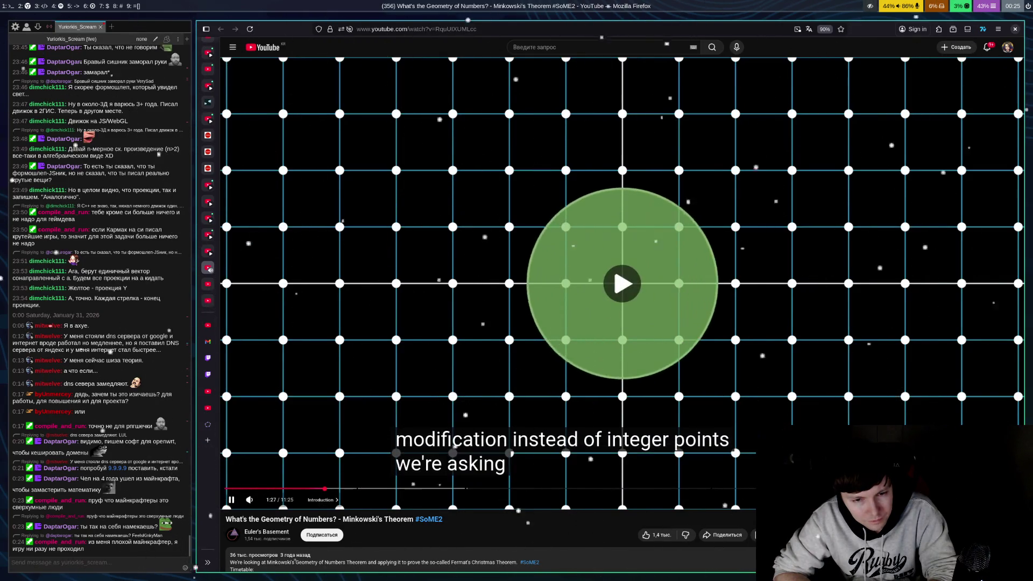
key("space")
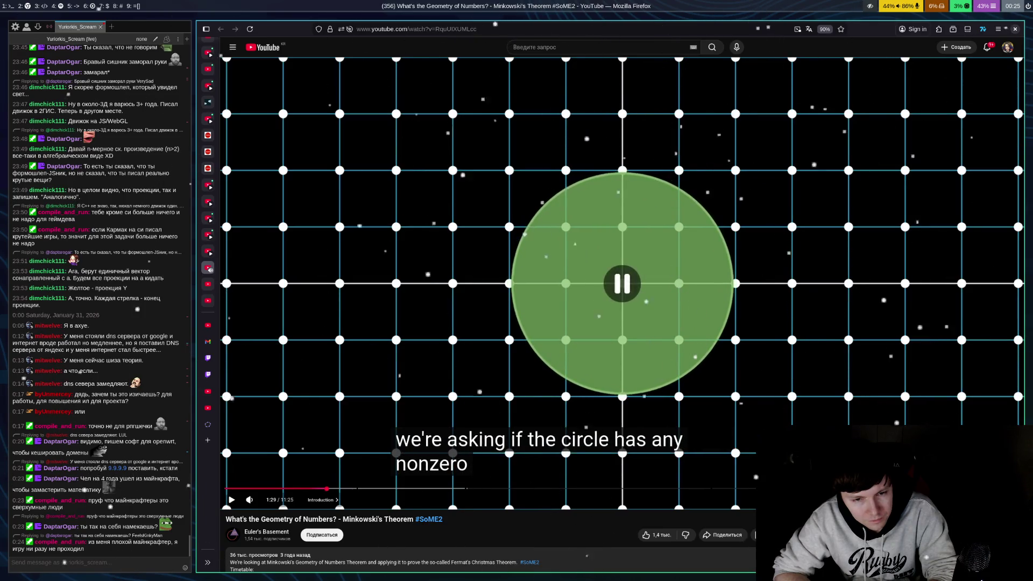
key("space")
key("space")
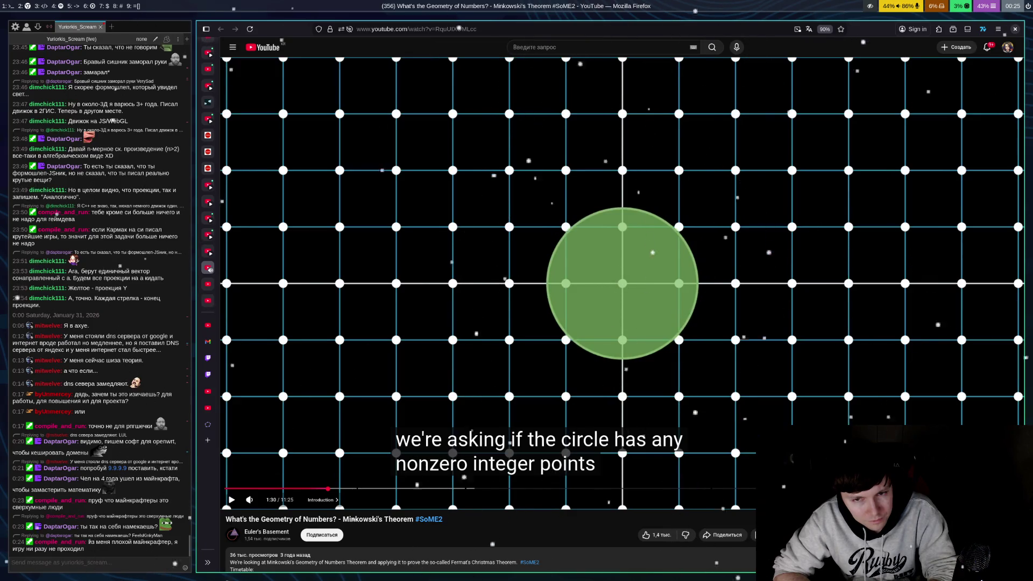
key("space")
key("space")
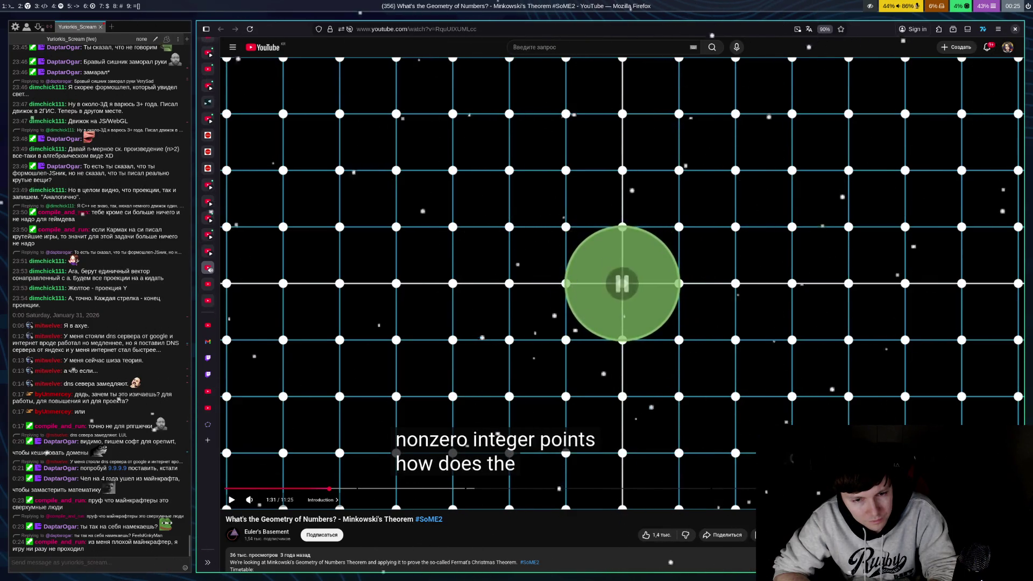
key("space")
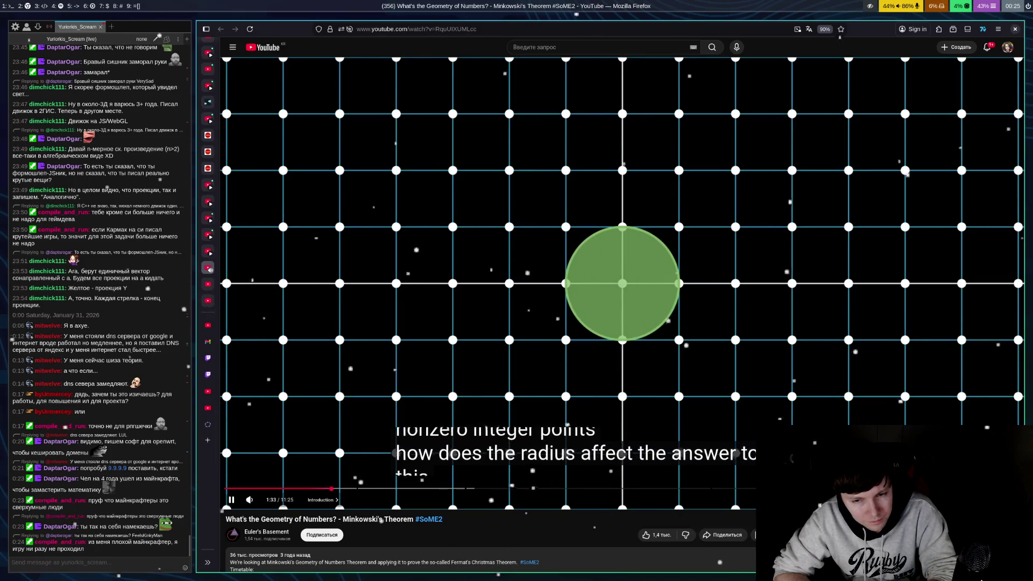
key("space")
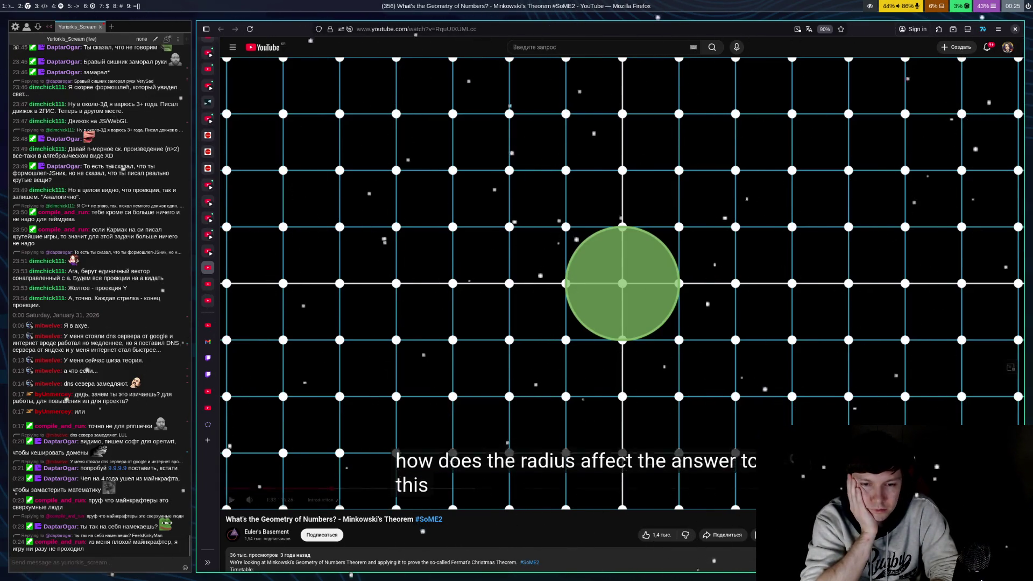
Play through the square example and shape-restrictions remark to the Symmetric Convex Bodies section at 1:58
left_click(992, 370)
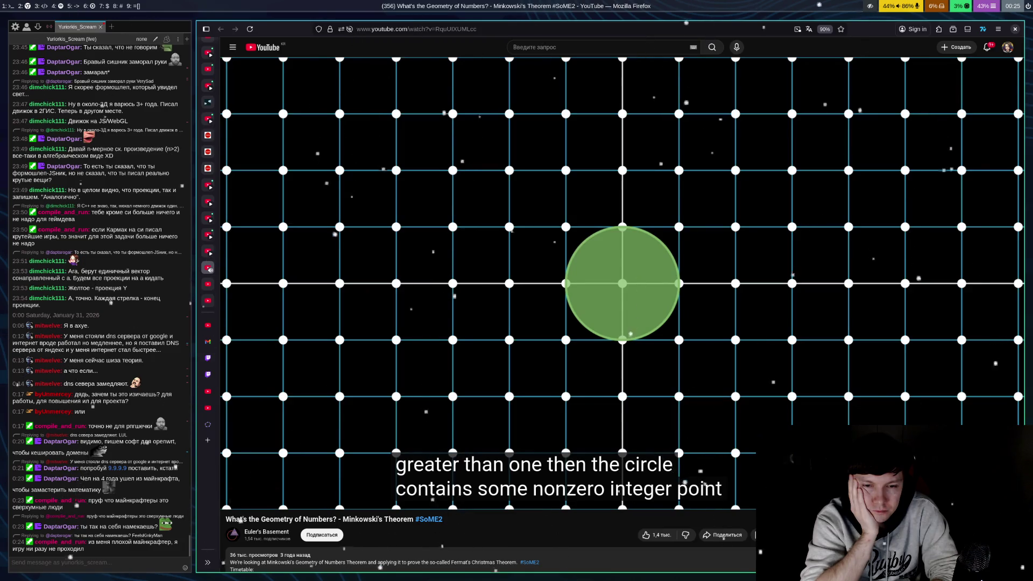
left_click(992, 370)
left_click(992, 370)
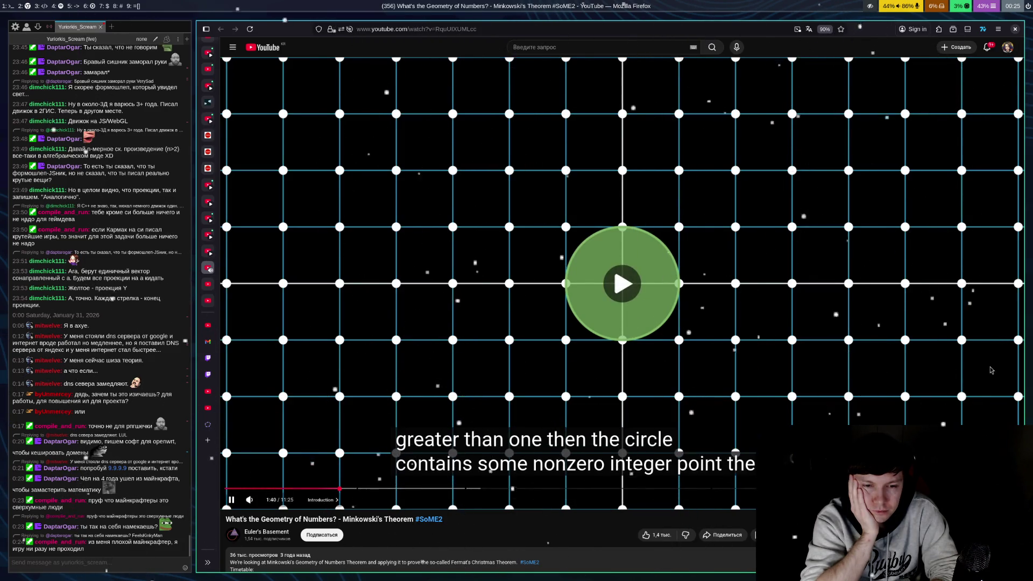
left_click(992, 370)
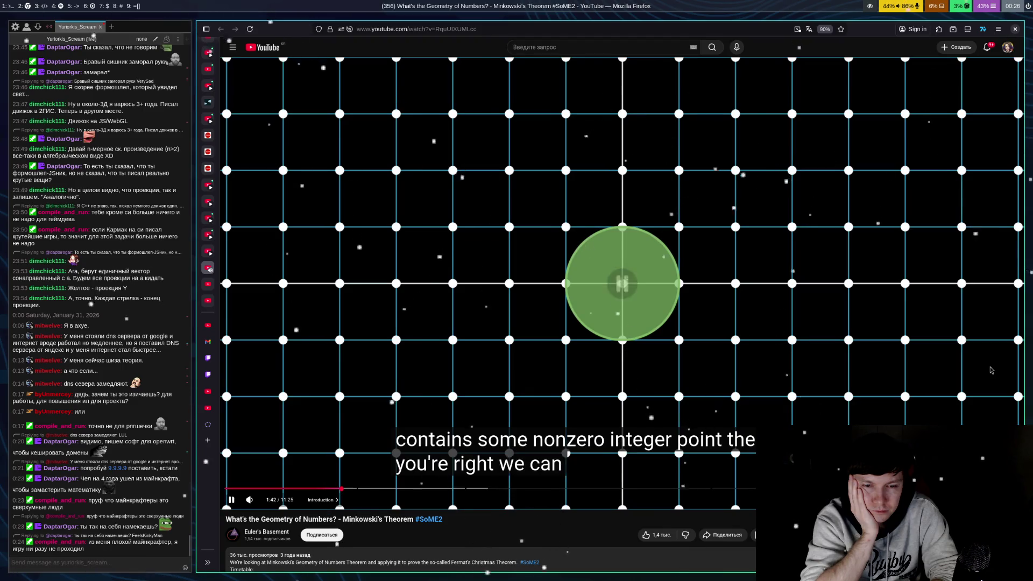
left_click(992, 370)
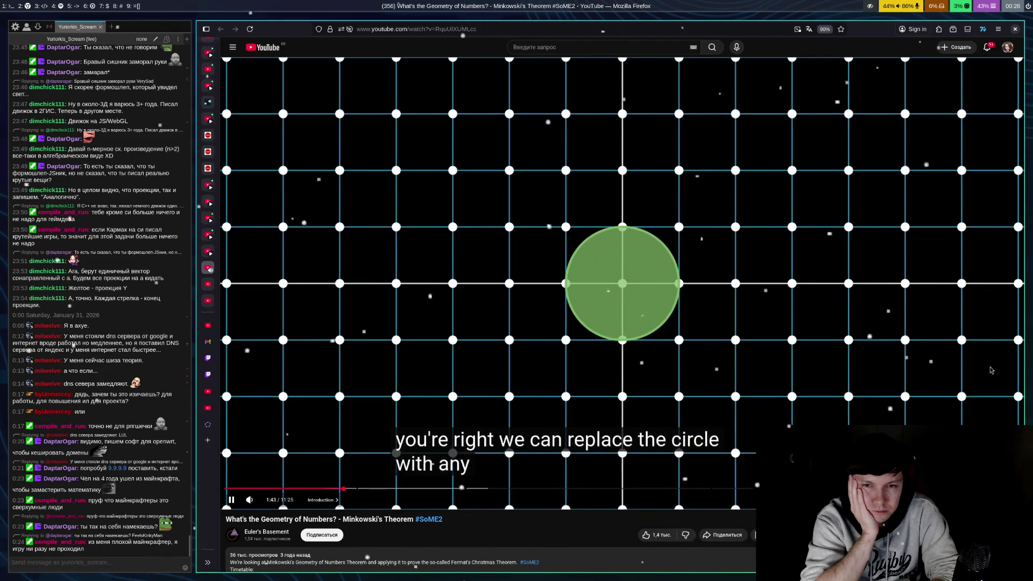
left_click(992, 370)
left_click(991, 370)
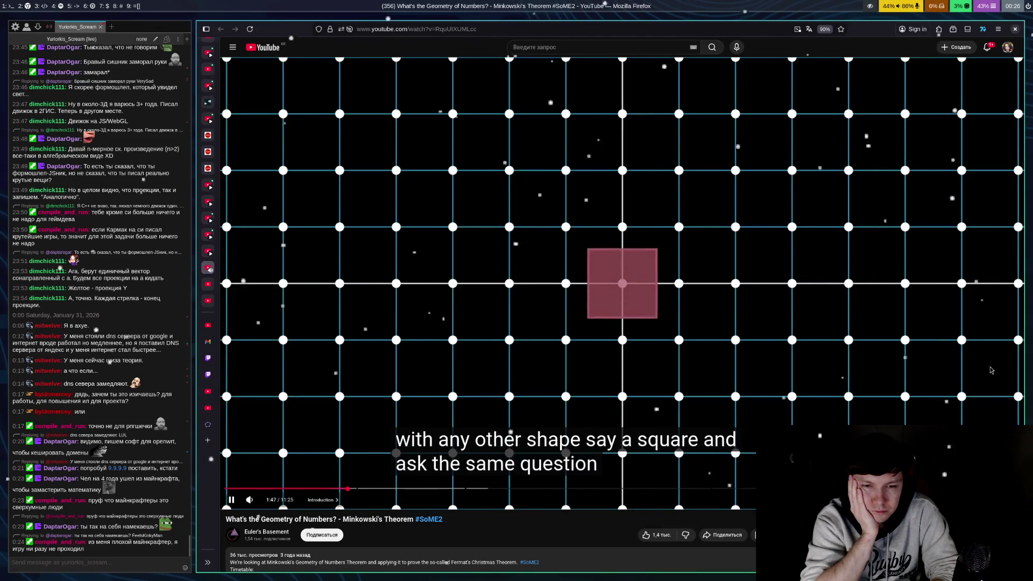
left_click(992, 370)
left_click(992, 370)
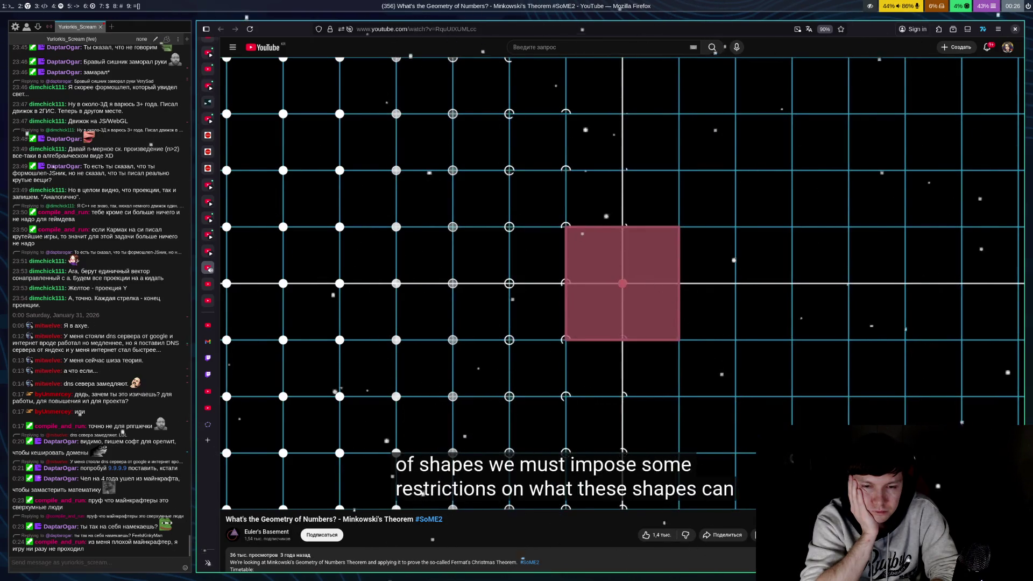
left_click(992, 371)
left_click(992, 370)
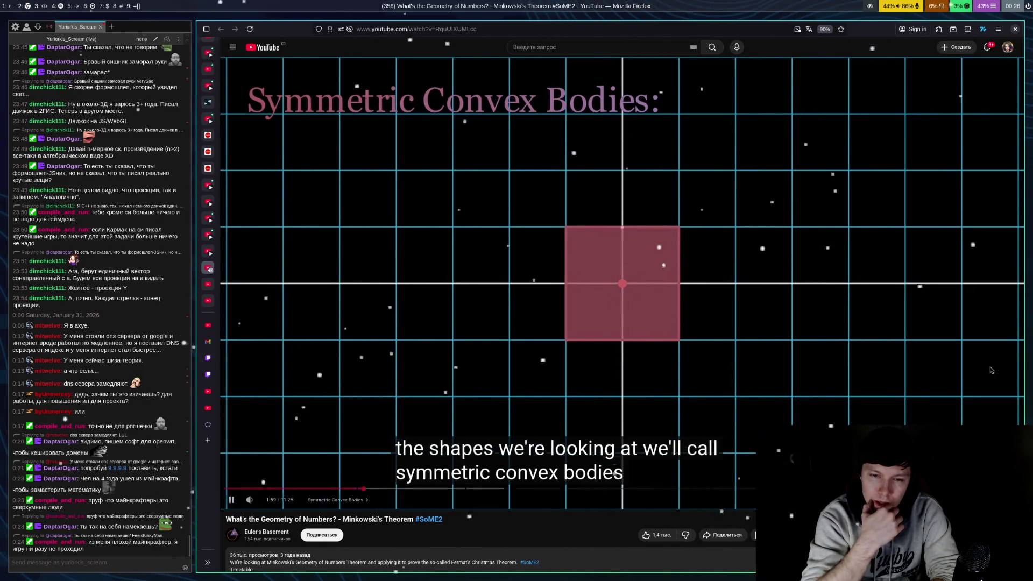
Pause briefly on the Bounded and Open condition explanations, leaving playback running into convexity
left_click(991, 371)
left_click(992, 370)
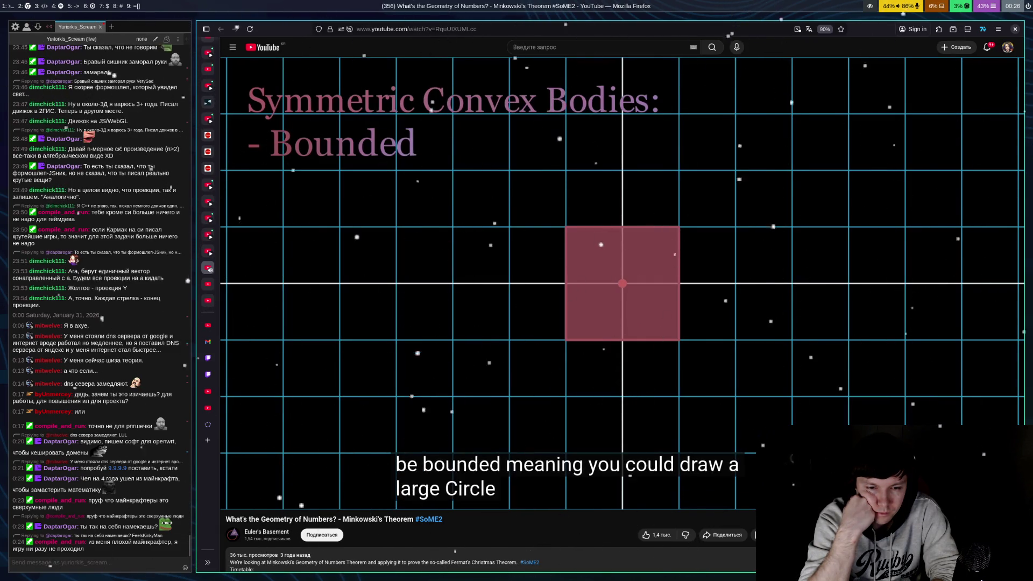
left_click(990, 368)
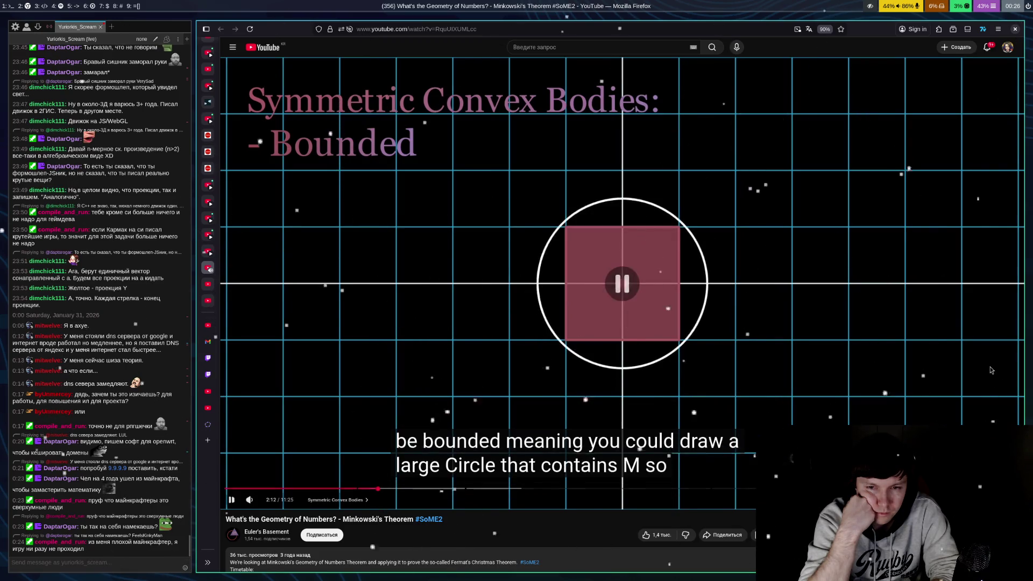
left_click(991, 370)
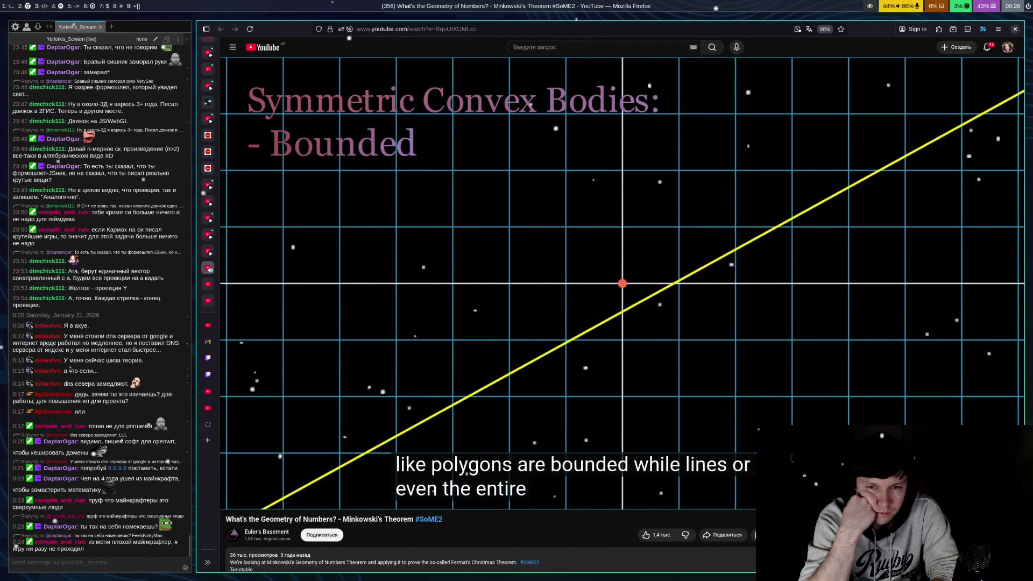
left_click(992, 370)
left_click(992, 370)
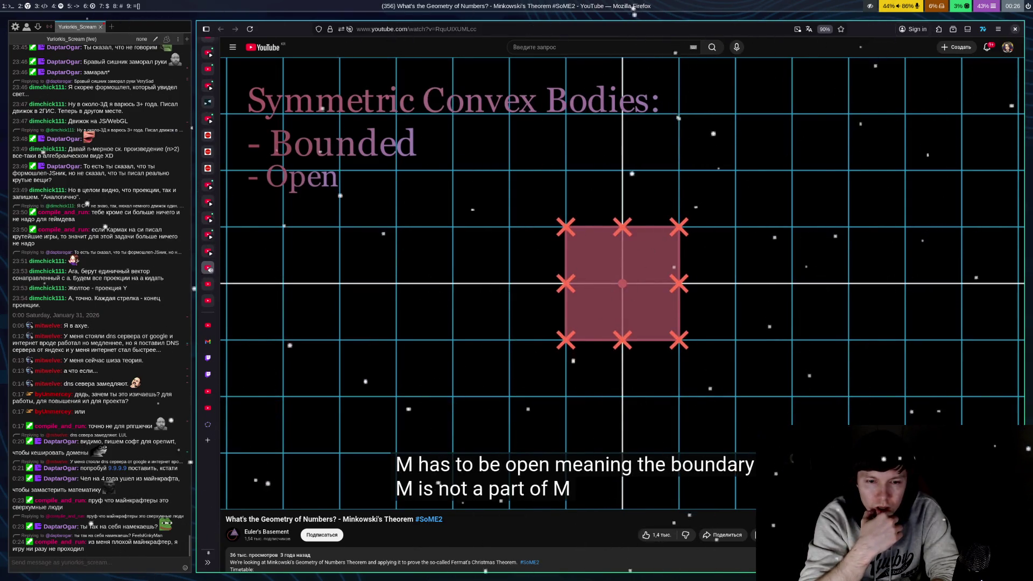
left_click(992, 370)
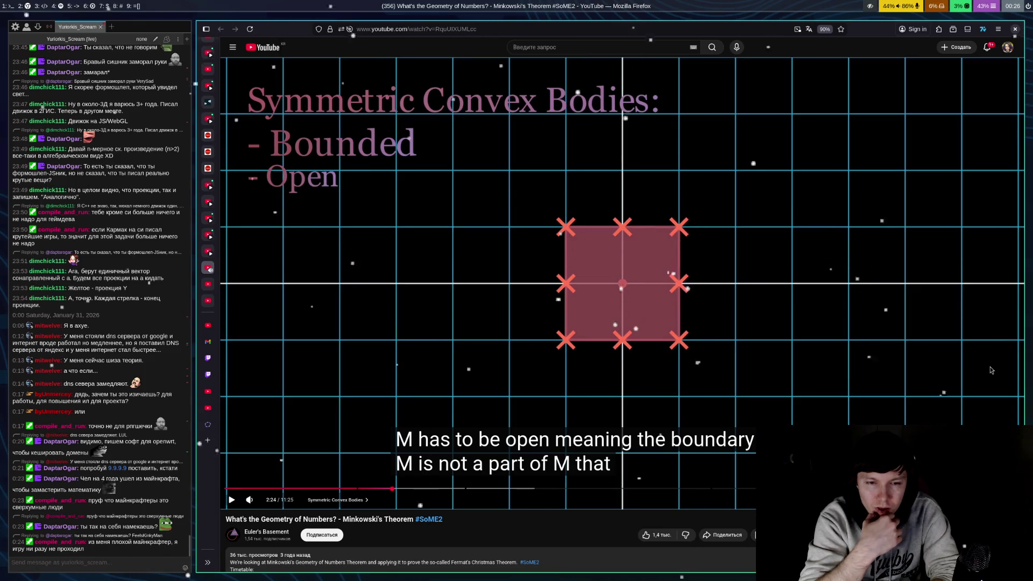
left_click(991, 370)
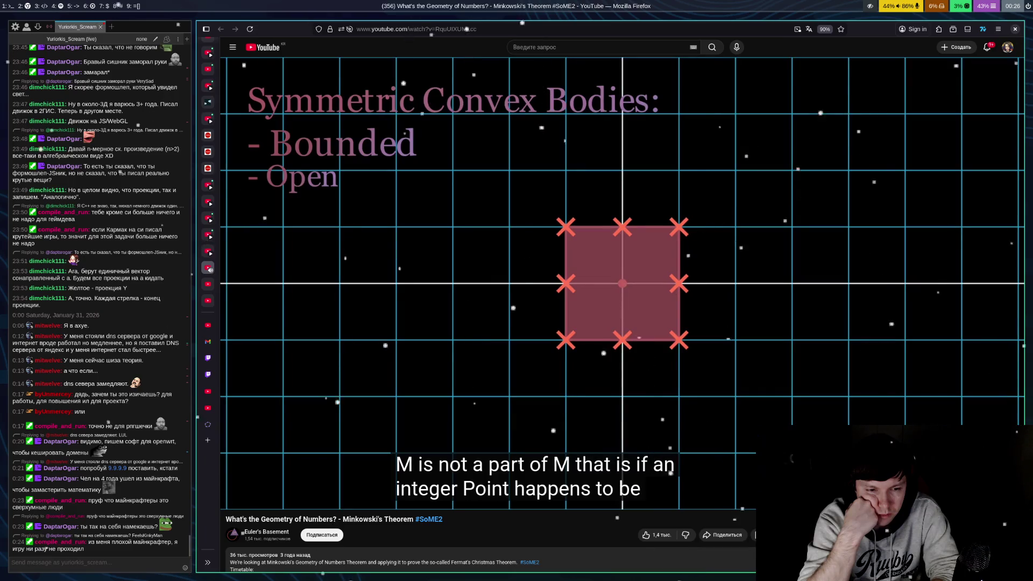
left_click(991, 371)
left_click(991, 371)
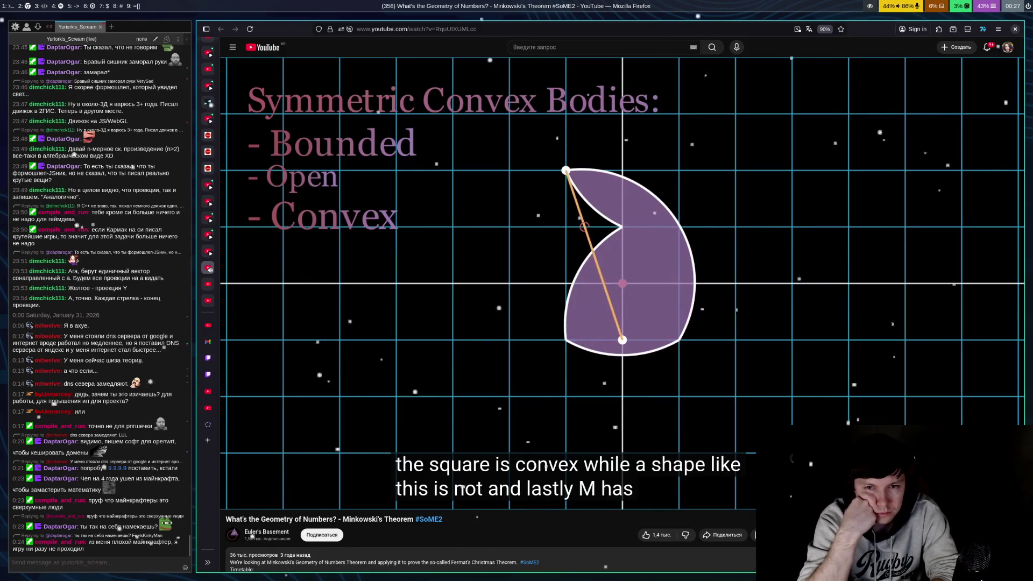
Pause on the non-convex shape, symmetry definition X ∈ S ⇔ −X ∈ S, circle and hexagon examples
left_click(992, 371)
left_click(992, 371)
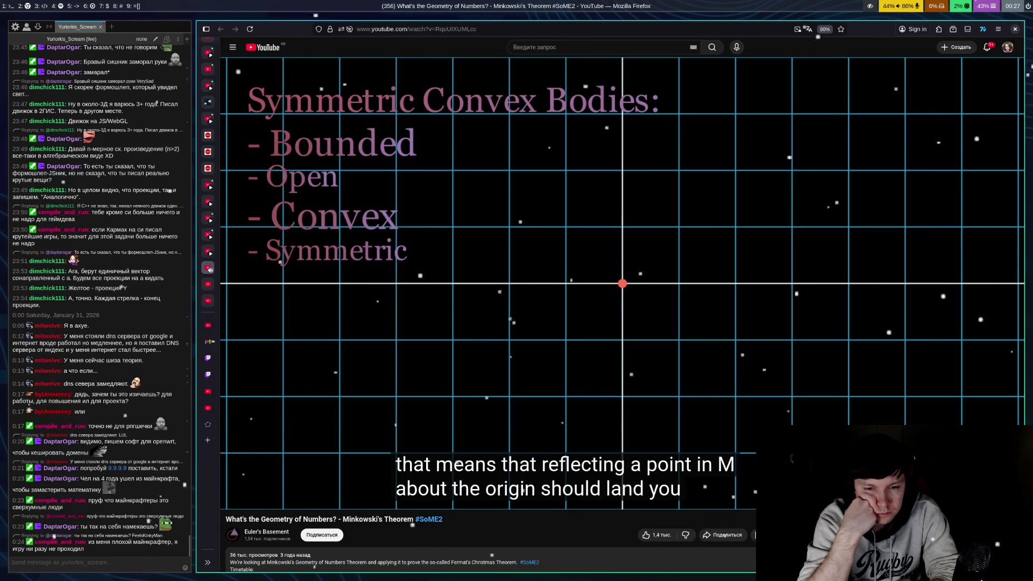
left_click(992, 371)
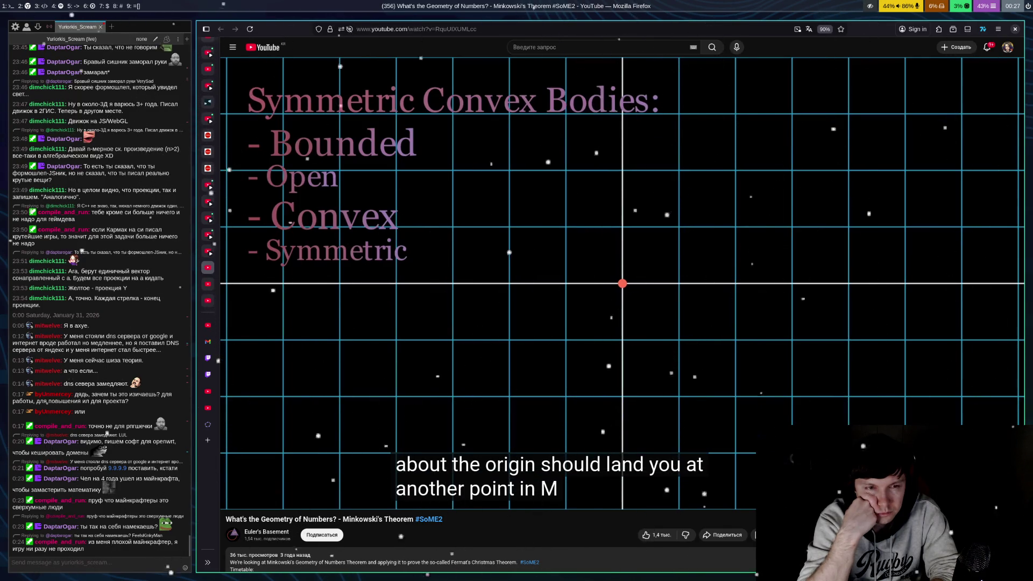
left_click(992, 371)
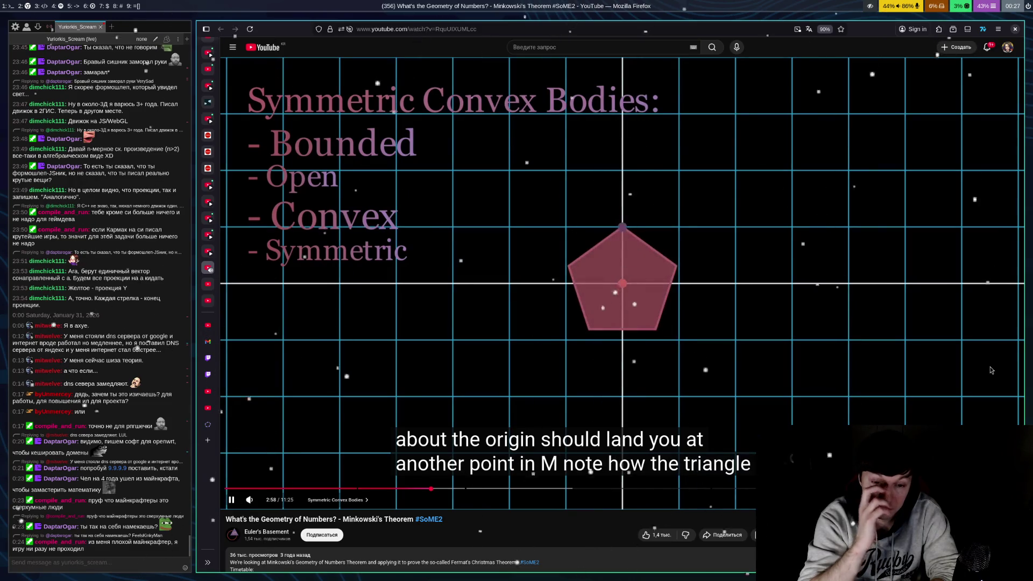
left_click(991, 371)
left_click(992, 371)
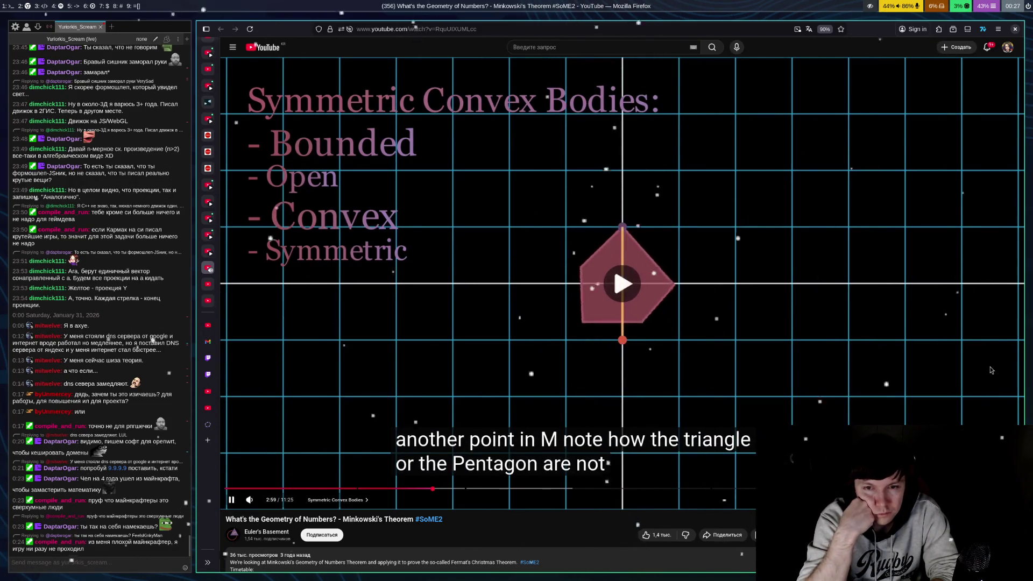
left_click(992, 371)
left_click(992, 370)
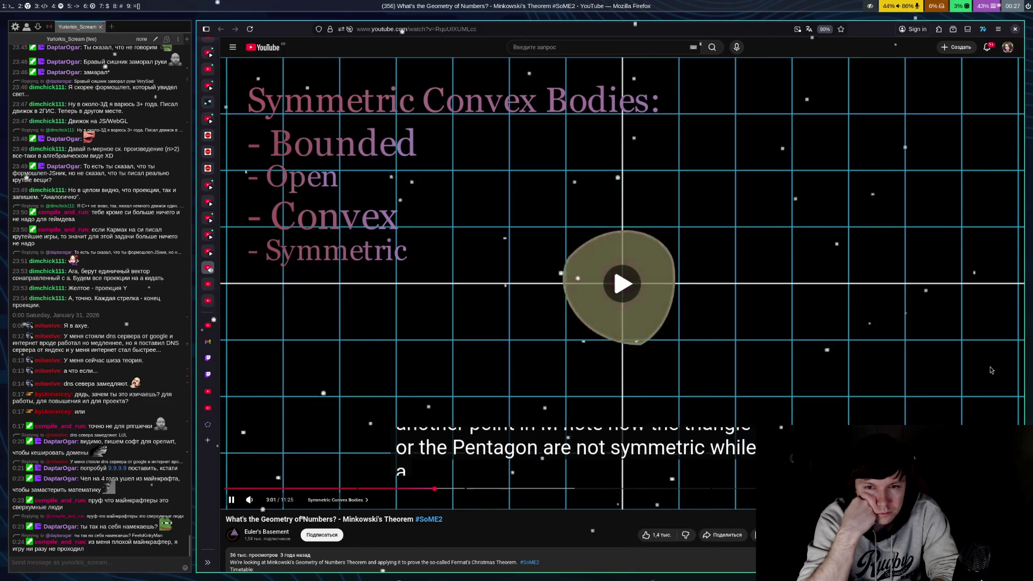
left_click(992, 370)
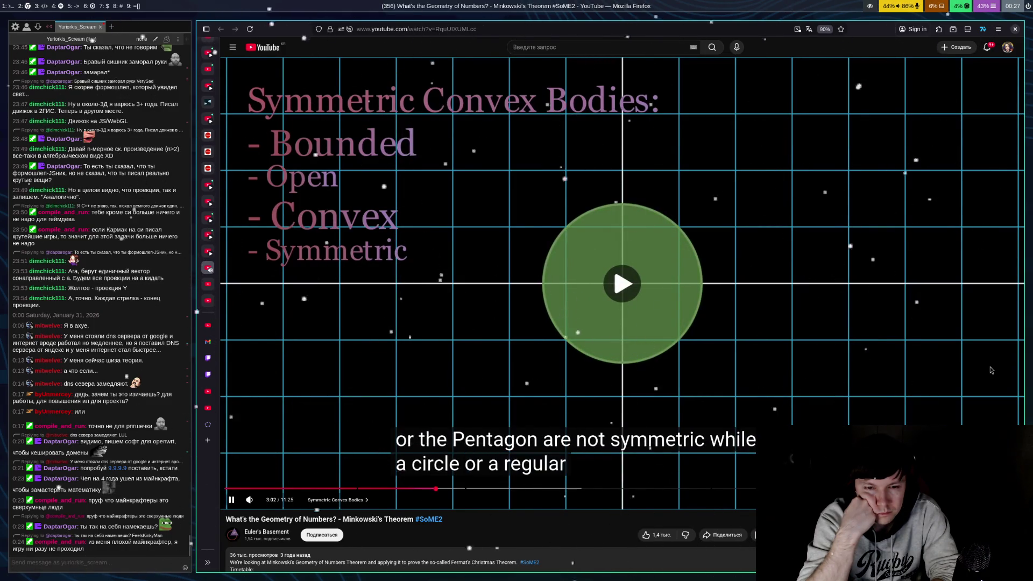
left_click(991, 370)
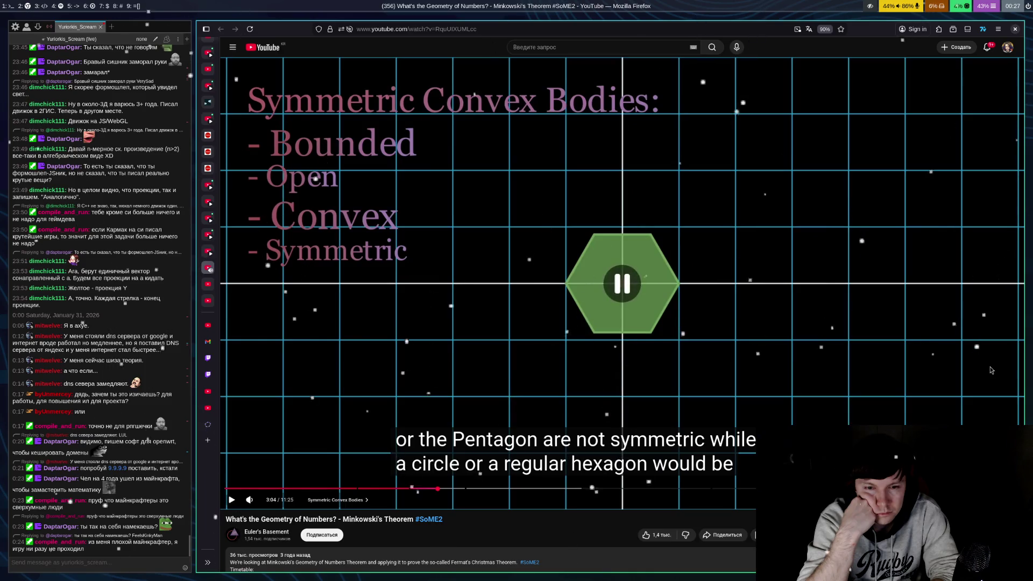
left_click(992, 371)
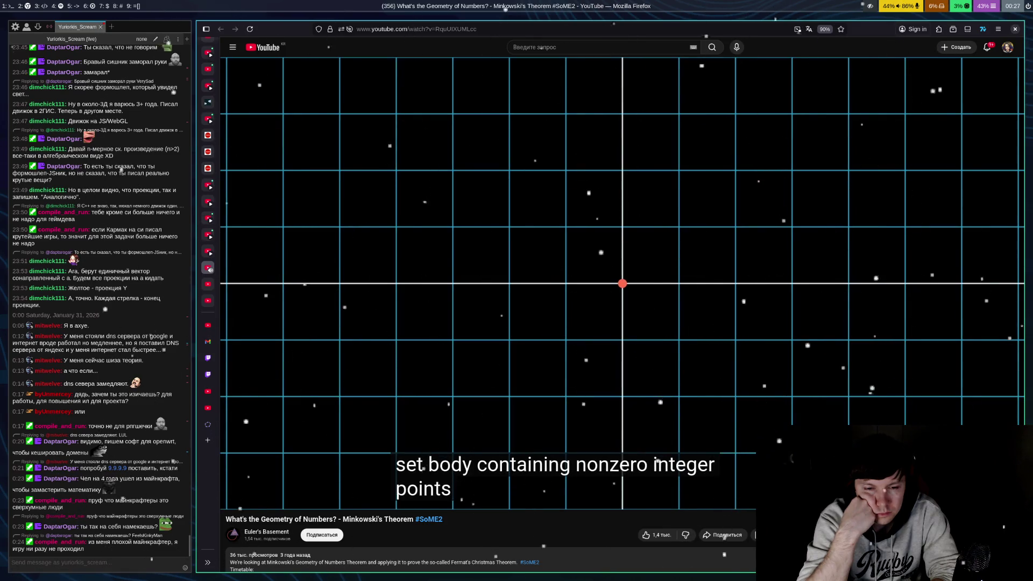
Pause at 3:28 and on the lemma statement, then resume as region M is drawn
mouse_move(992, 370)
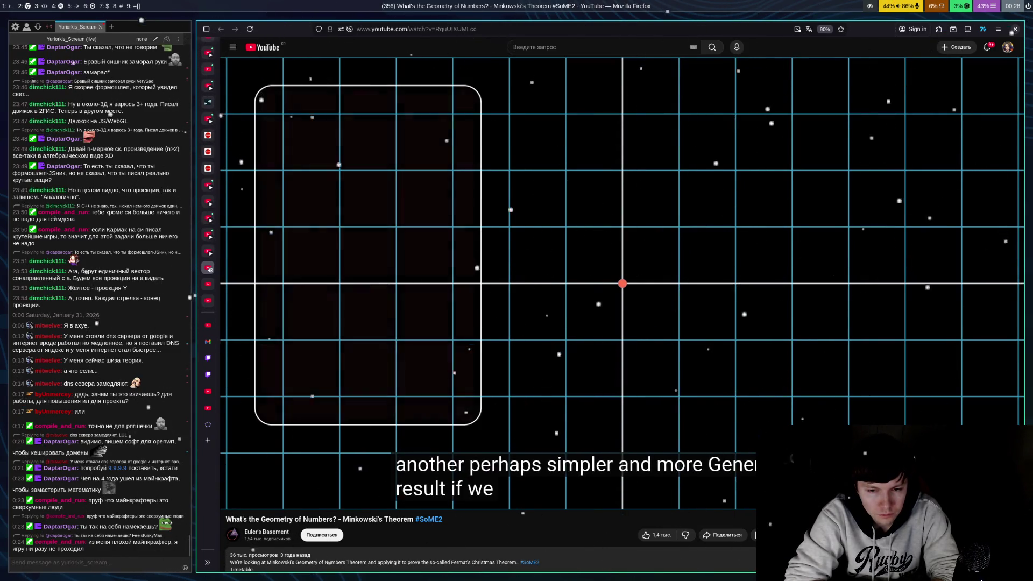
left_click(992, 370)
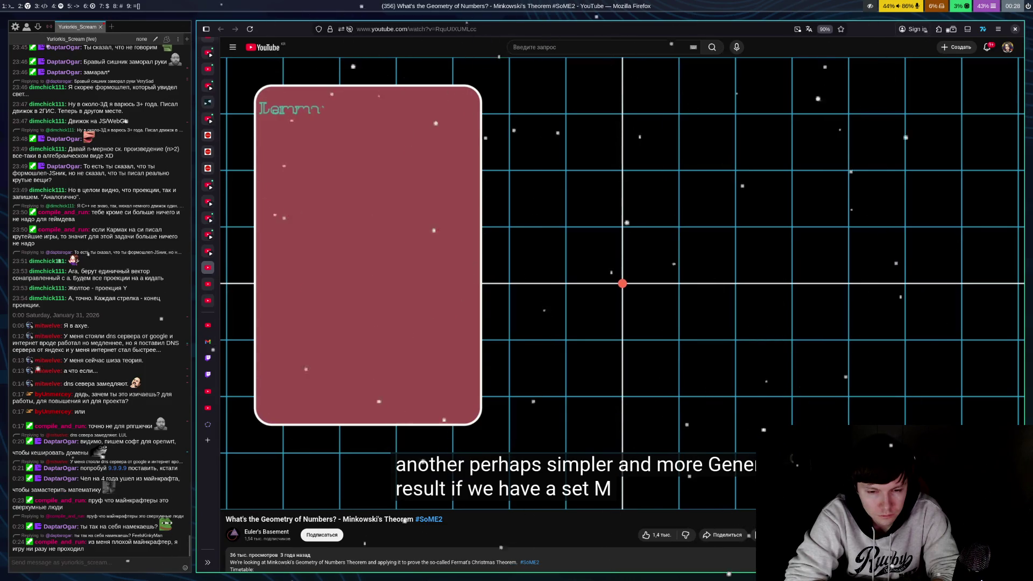
left_click(992, 369)
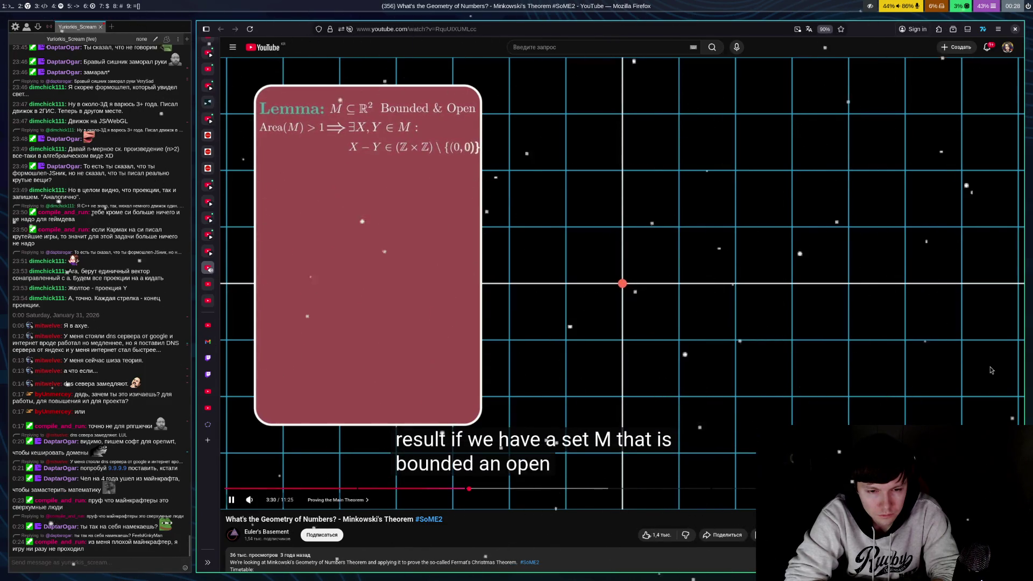
left_click(992, 370)
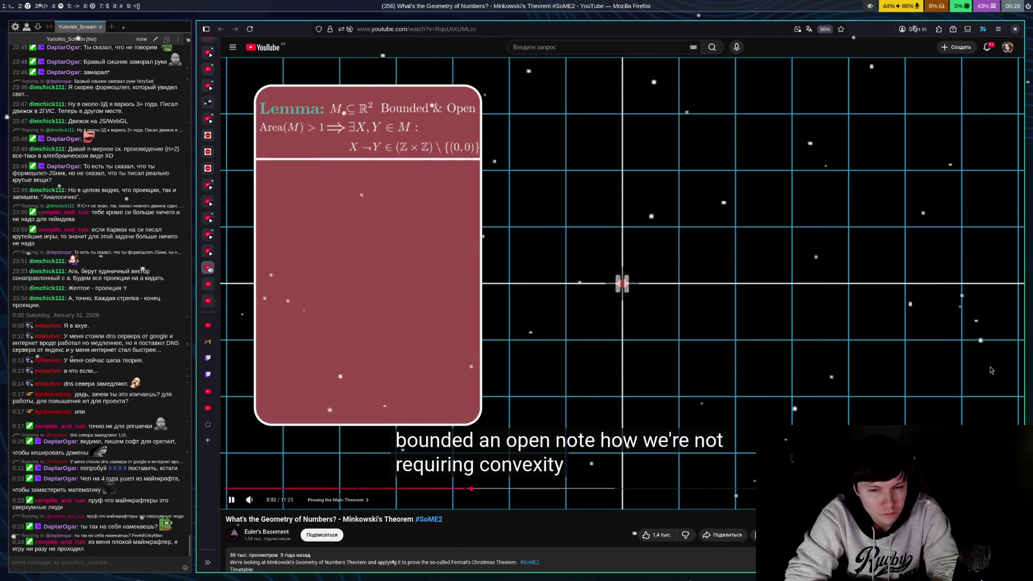
left_click(992, 369)
left_click(992, 370)
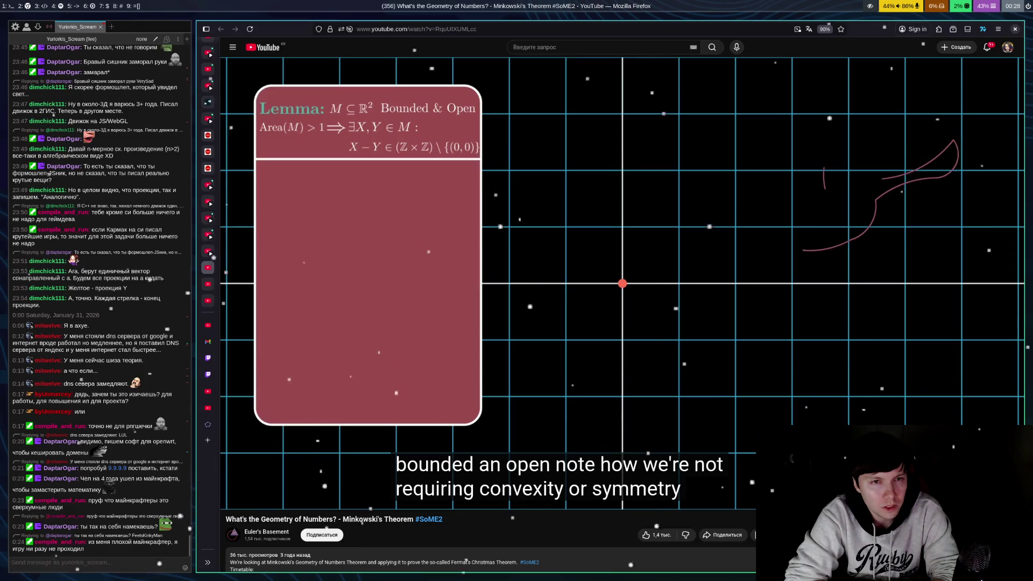
left_click(991, 370)
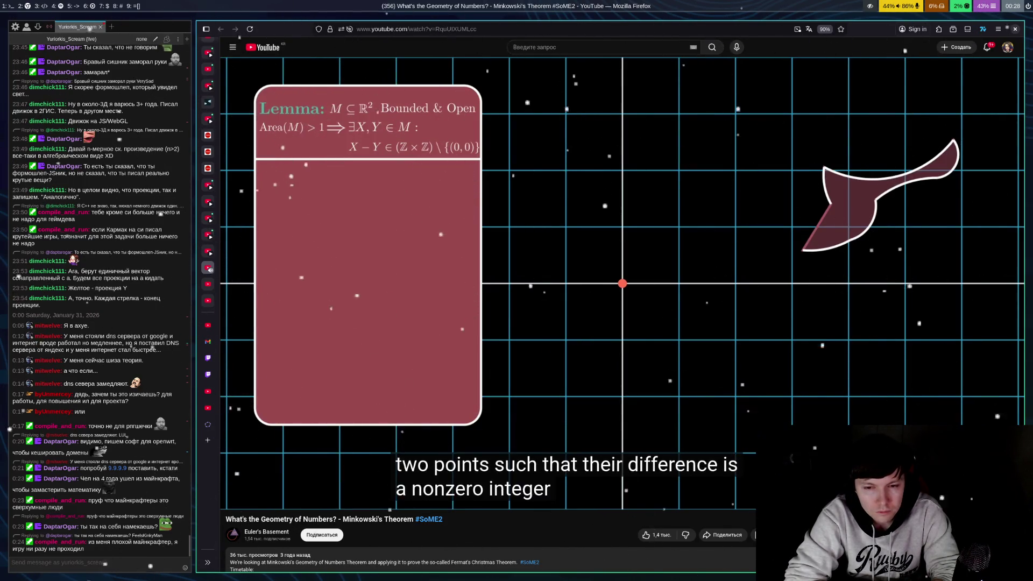
Pause on region M and the coordinate-difference example, playing on to the coloured tiling at 4:05
left_click(992, 370)
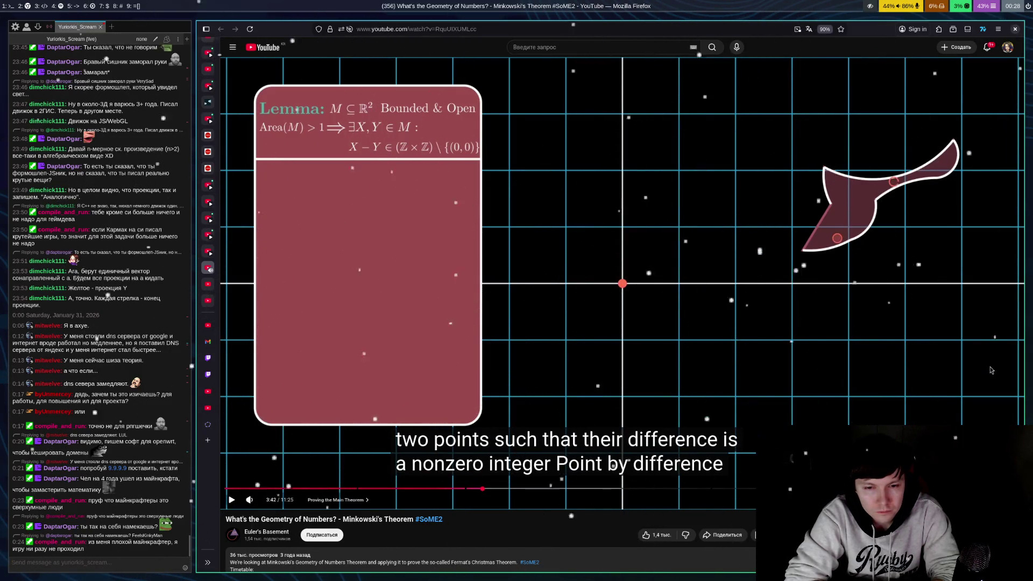
left_click(991, 370)
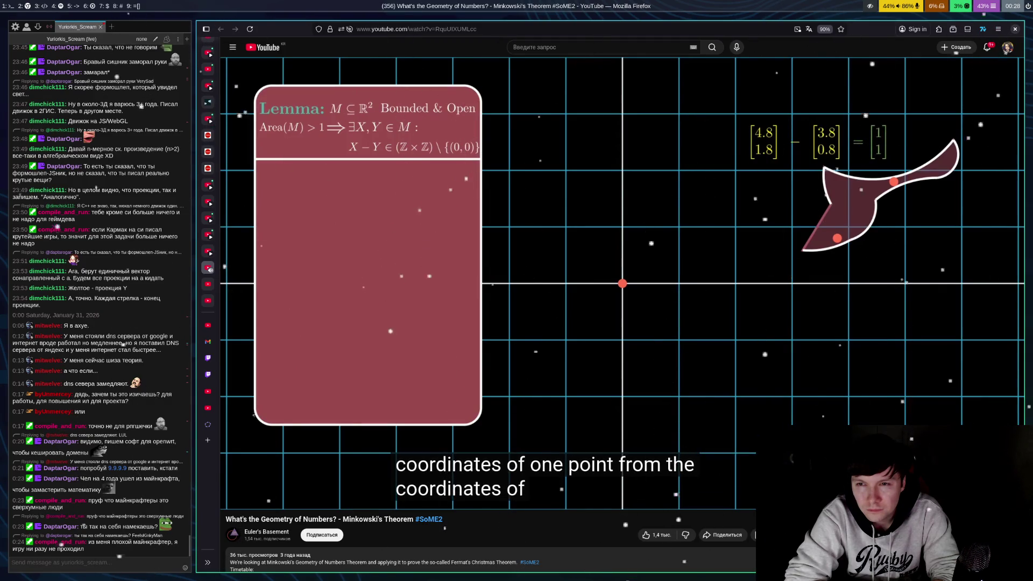
left_click(992, 370)
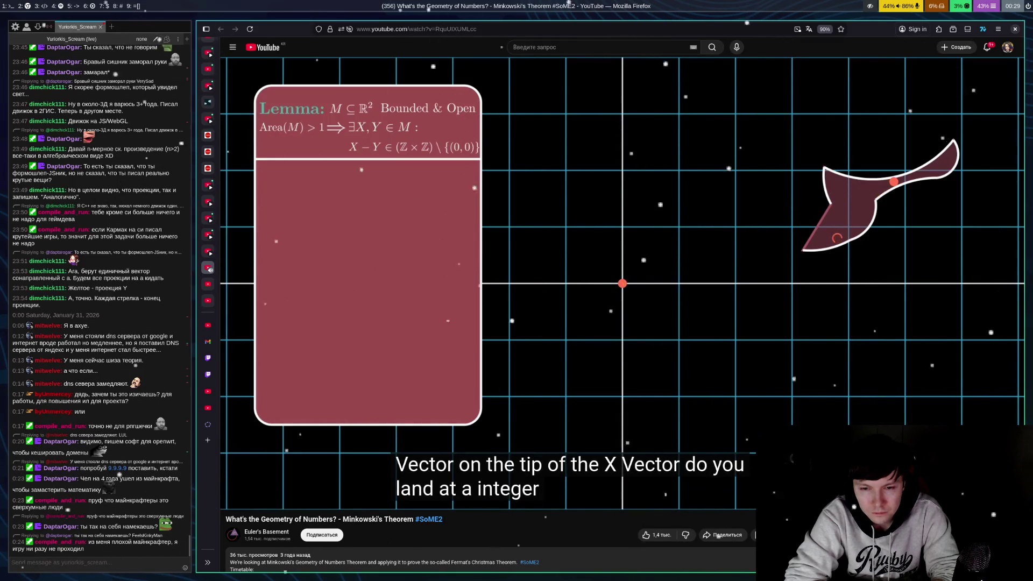
left_click(992, 371)
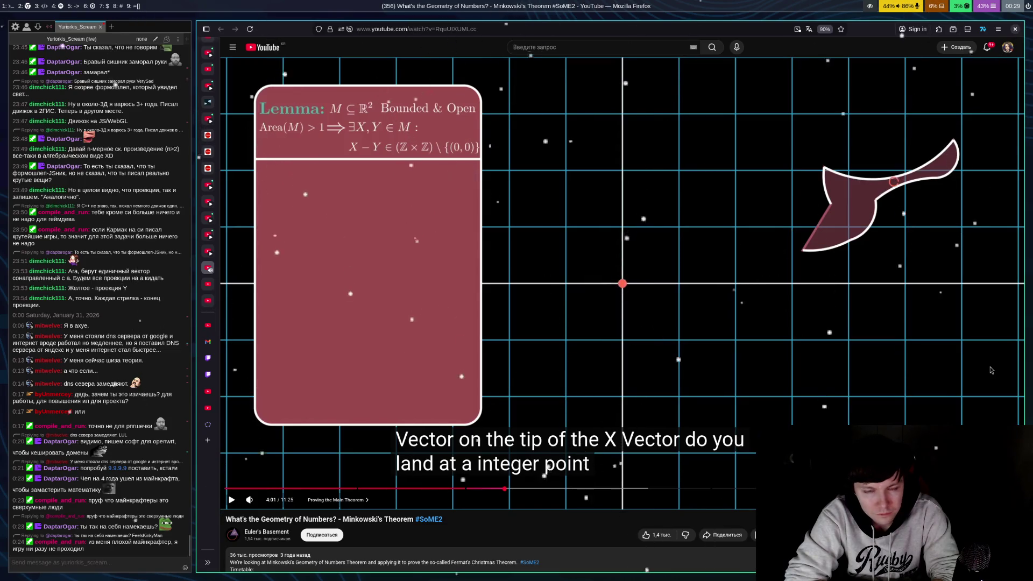
left_click(992, 371)
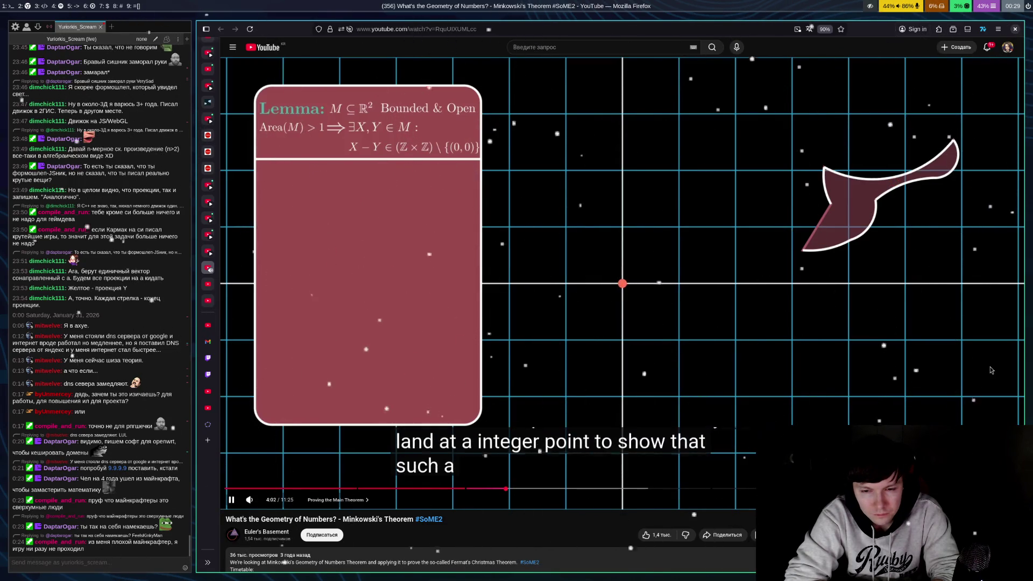
left_click(992, 370)
left_click(992, 371)
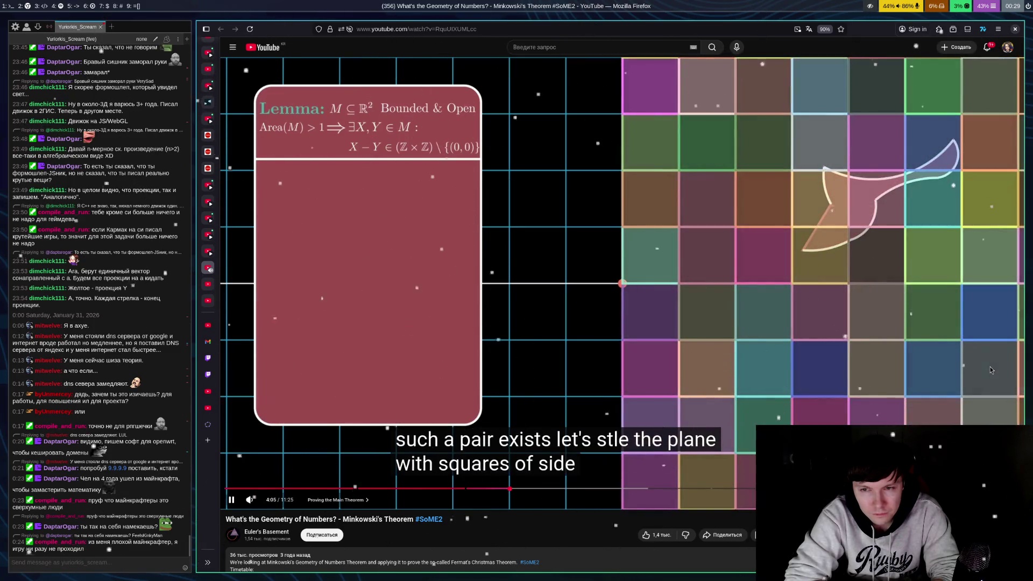
Pause on the tiled plane and at 4:21, resuming into the close-up of squares covering M
left_click(991, 369)
left_click(991, 368)
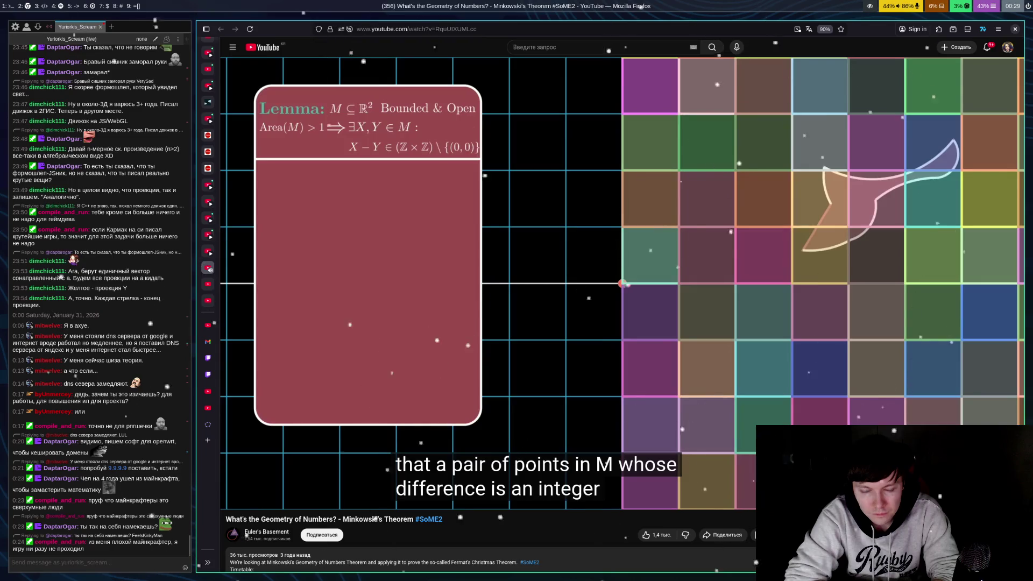
left_click(990, 366)
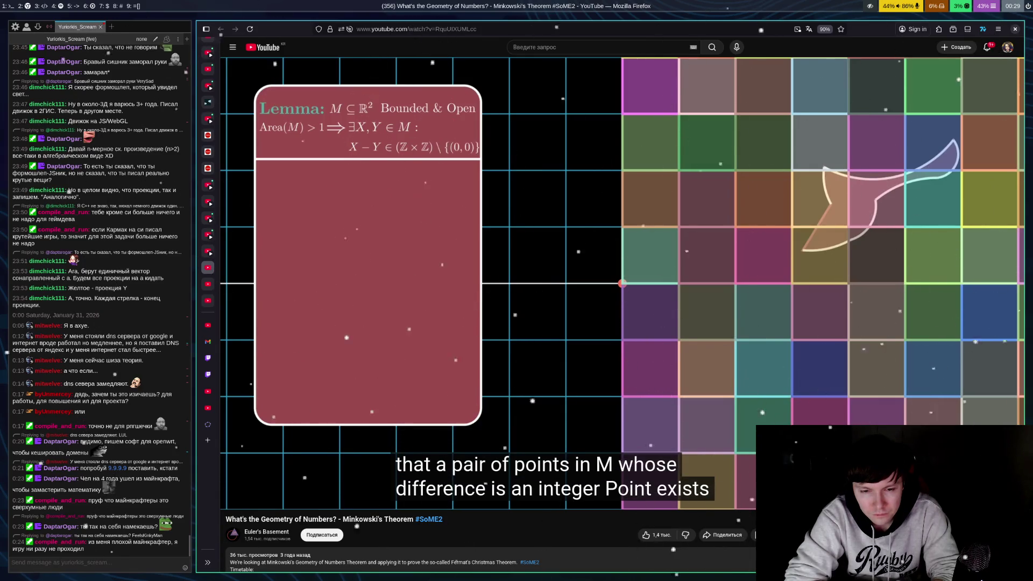
left_click(990, 367)
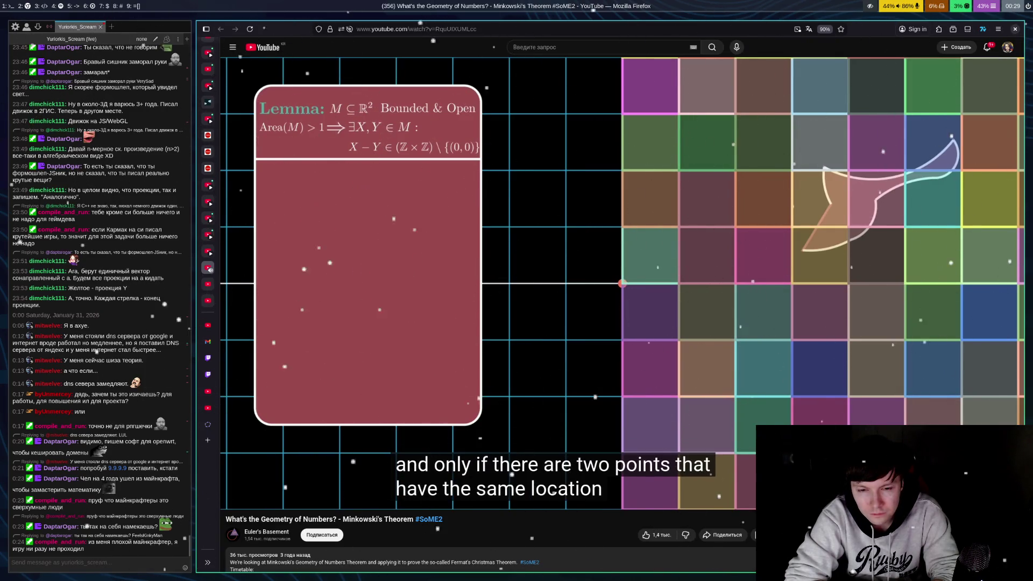
left_click(991, 369)
left_click(991, 369)
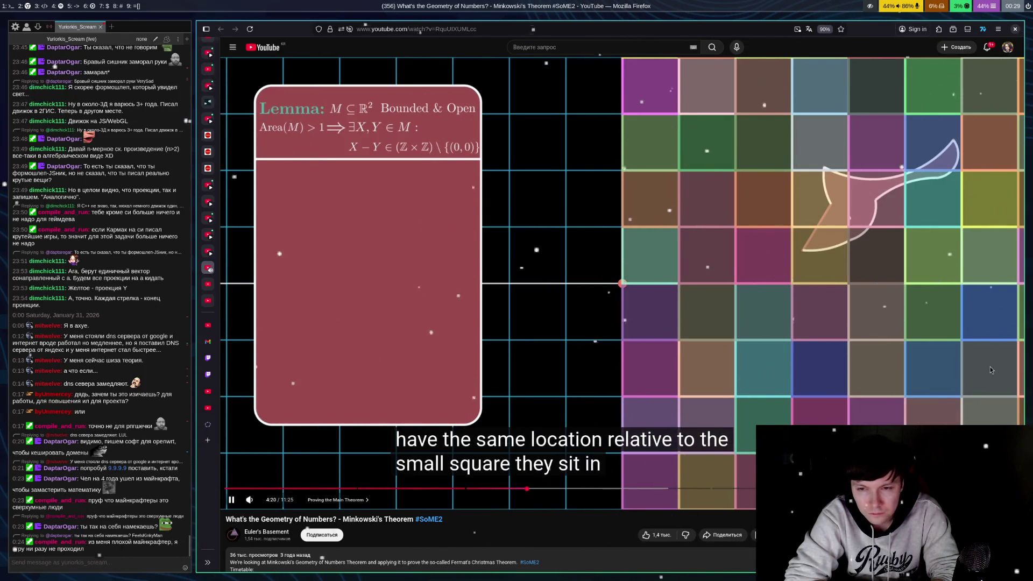
left_click(990, 367)
left_click(991, 371)
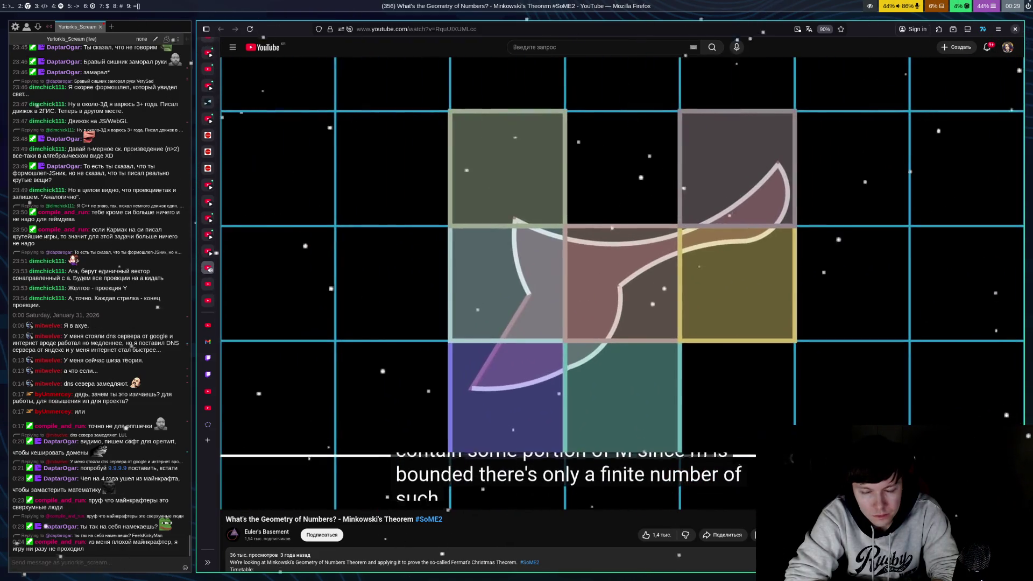
Pause on the square close-up, stacked tiles and Area(M) > 1 statement, then play to the lemma card
left_click(992, 370)
left_click(992, 370)
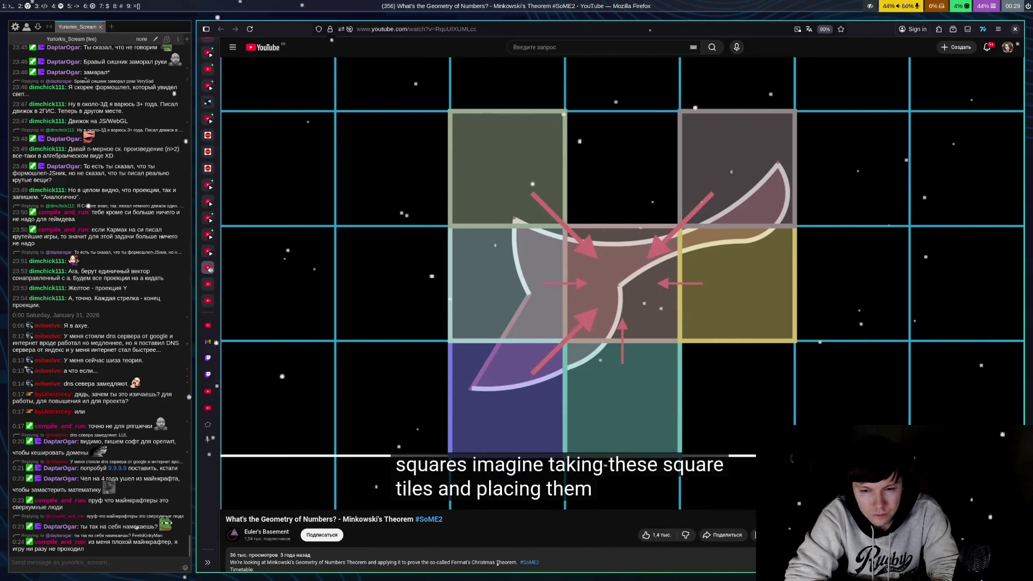
left_click(992, 371)
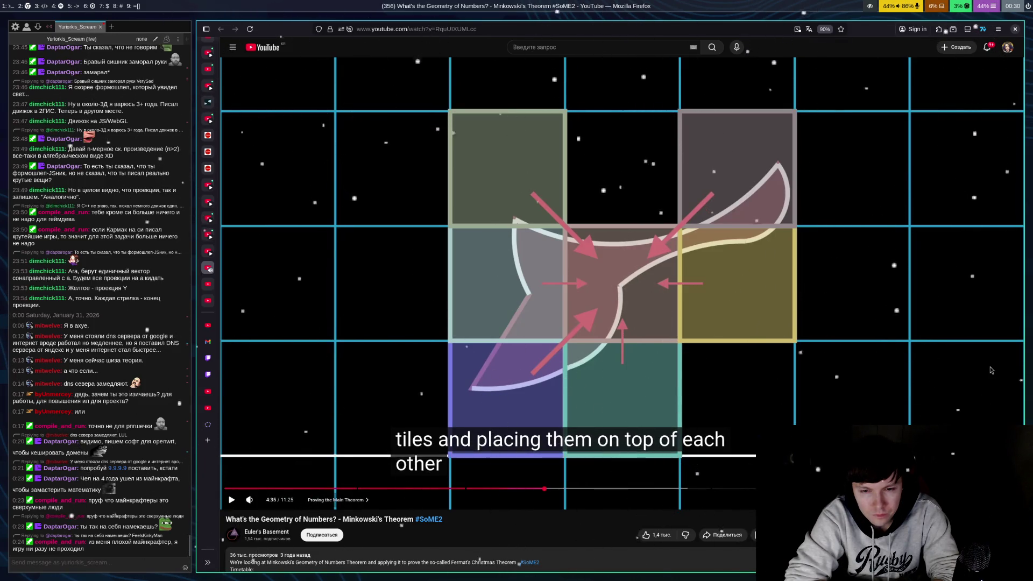
left_click(992, 370)
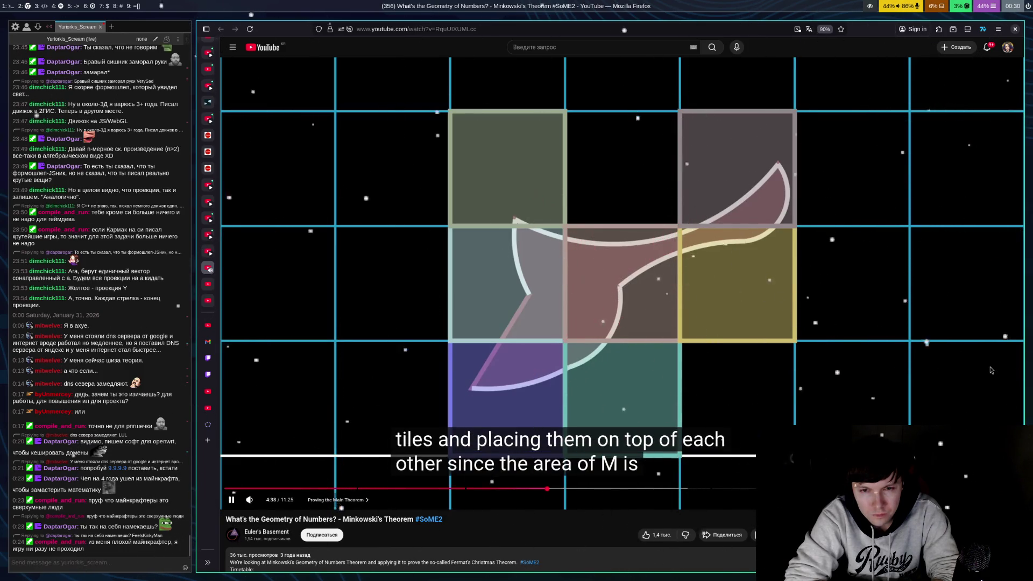
left_click(992, 371)
left_click(992, 370)
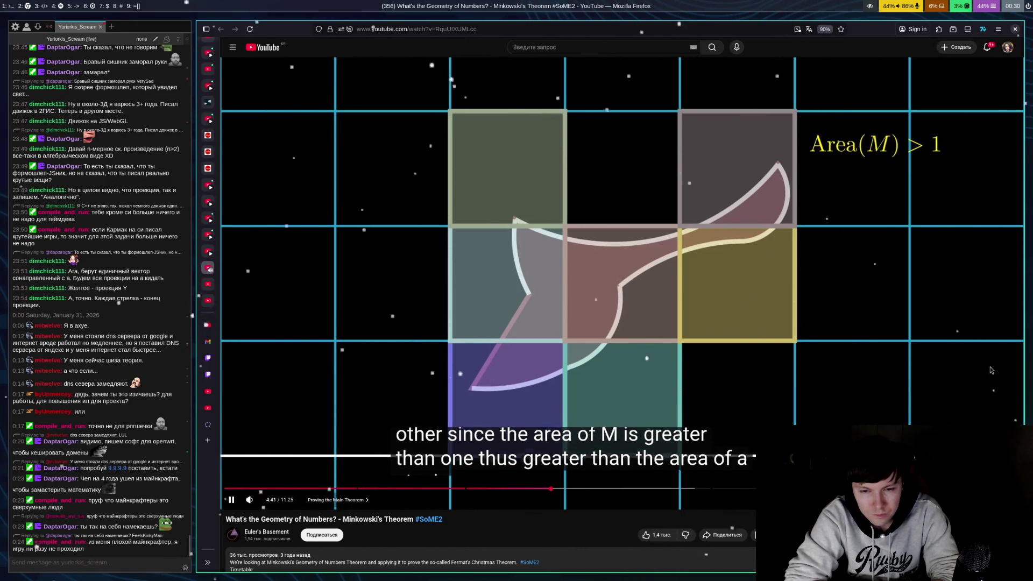
left_click(992, 371)
left_click(992, 370)
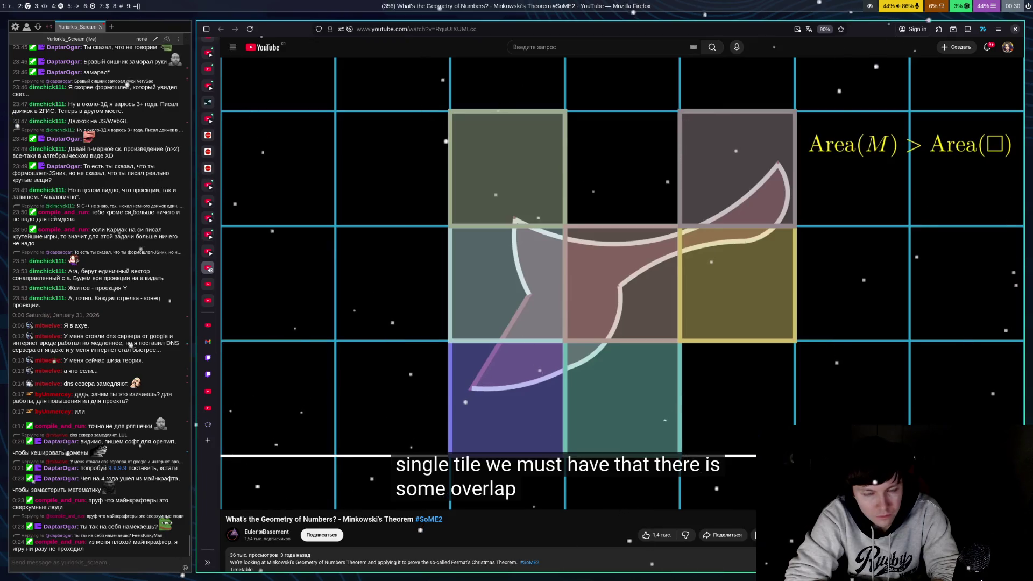
left_click(992, 370)
left_click(992, 370)
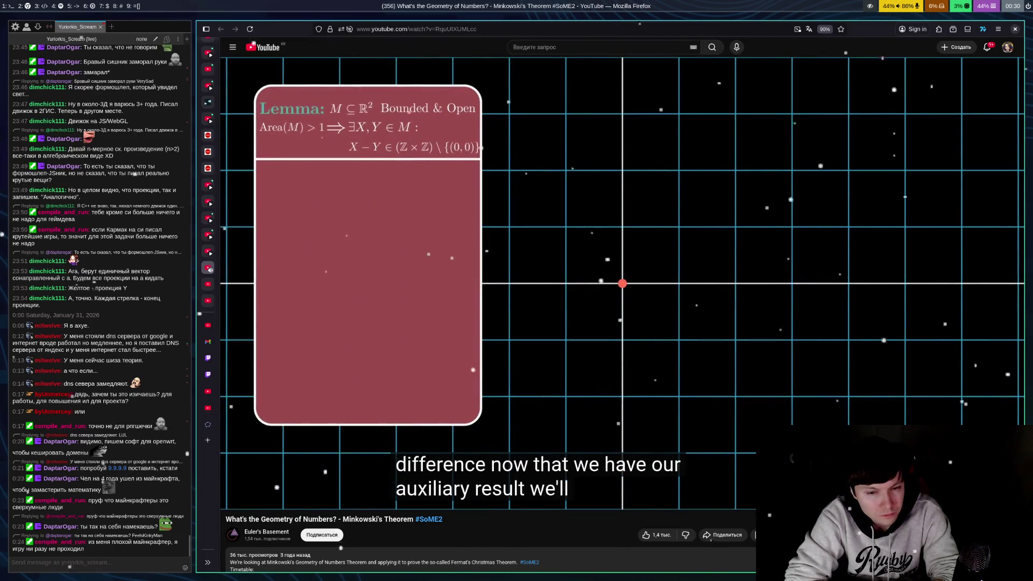
Play on past the lemma, pausing on the Theorem statement, until the symmetric hexagon appears
key("space")
key("space")
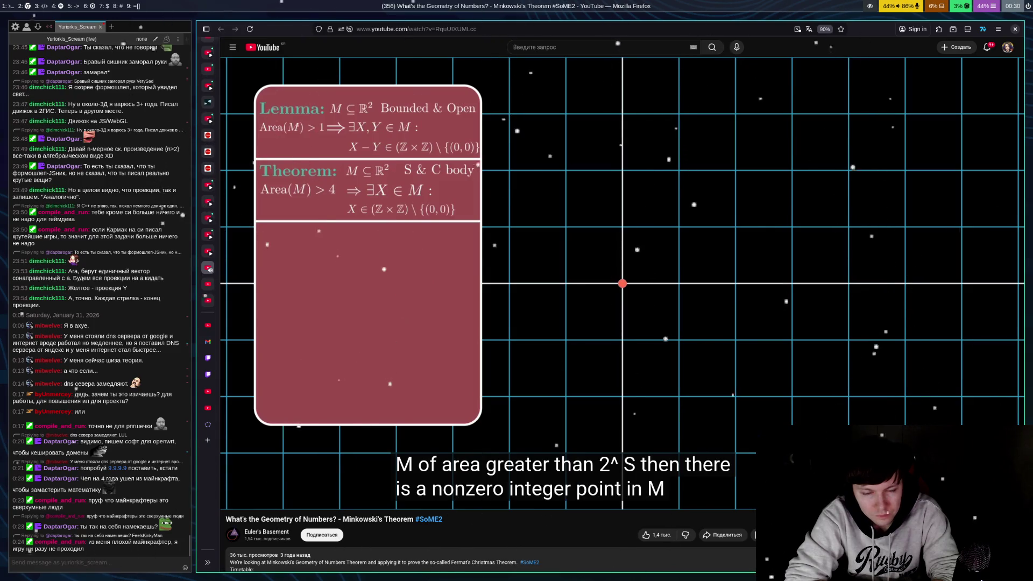
key("space")
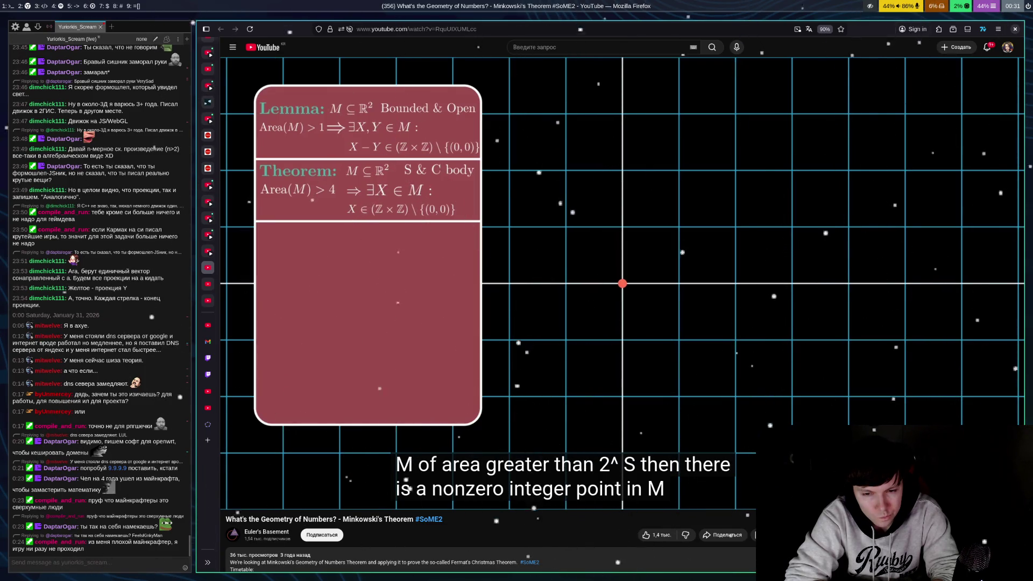
key("space")
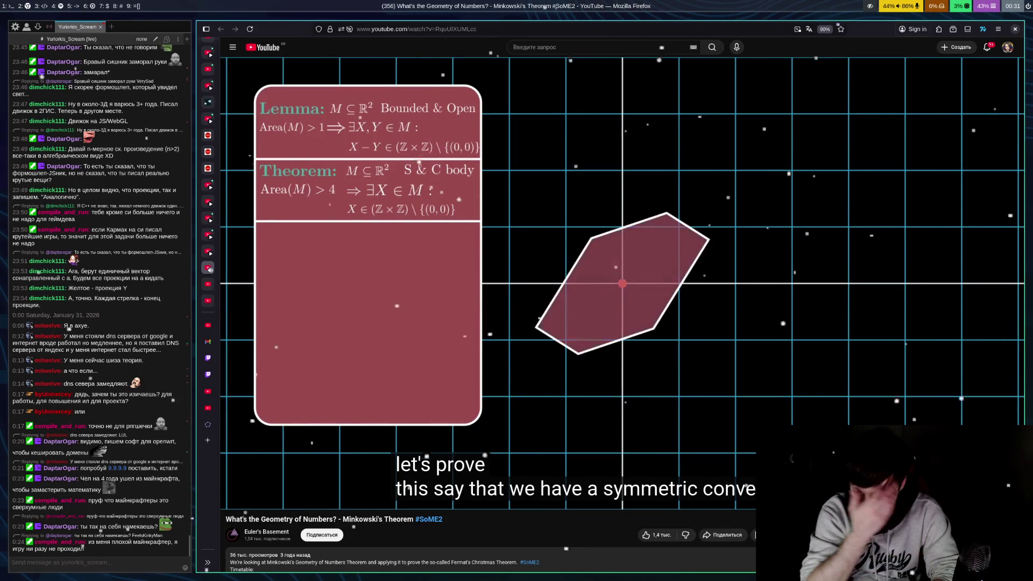
Step through the hexagon with Area(M) > 4 shrinking down to the Area(M) > 1 conclusion
left_click(992, 370)
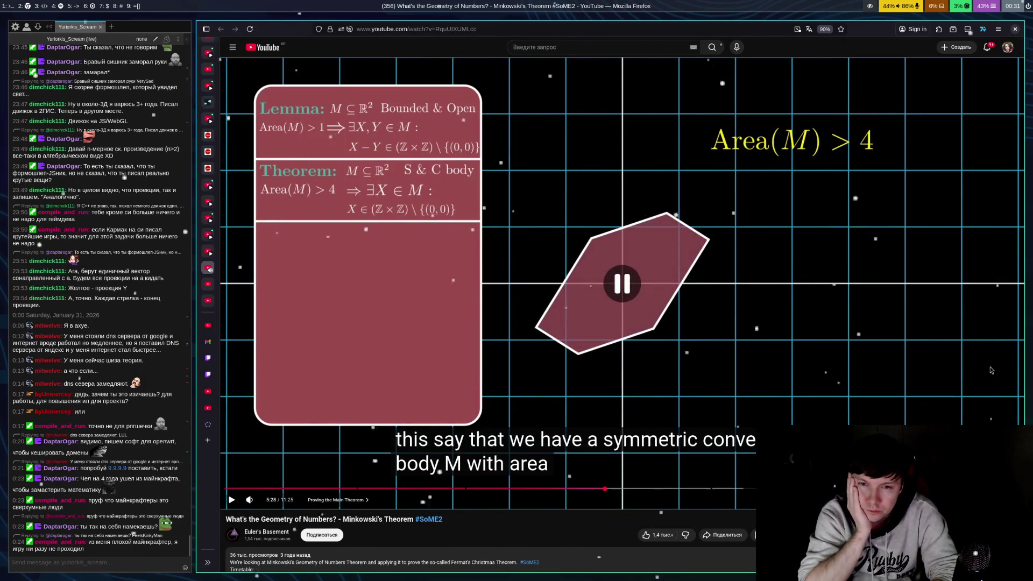
left_click(992, 370)
left_click(992, 370)
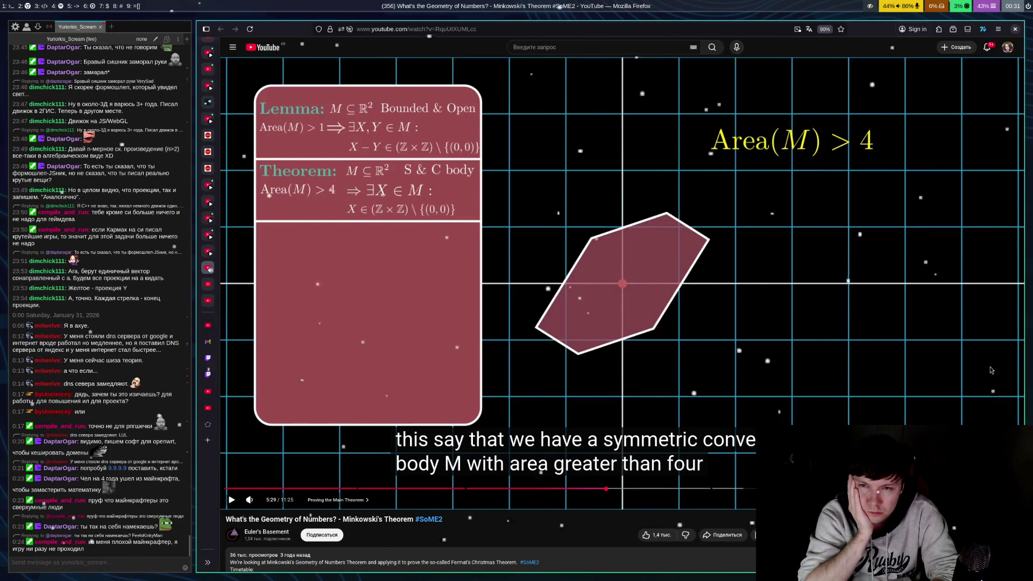
left_click(992, 371)
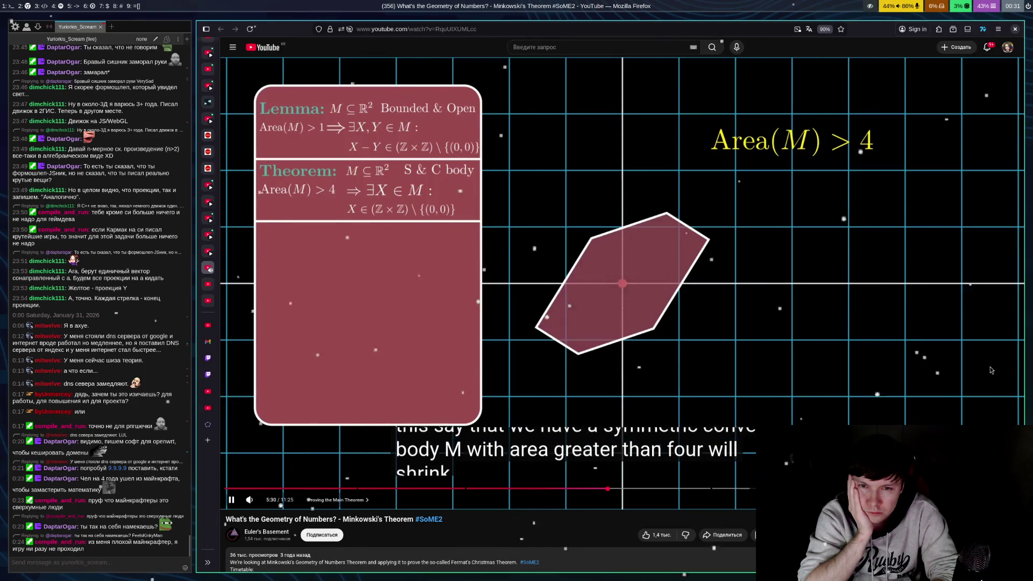
left_click(991, 370)
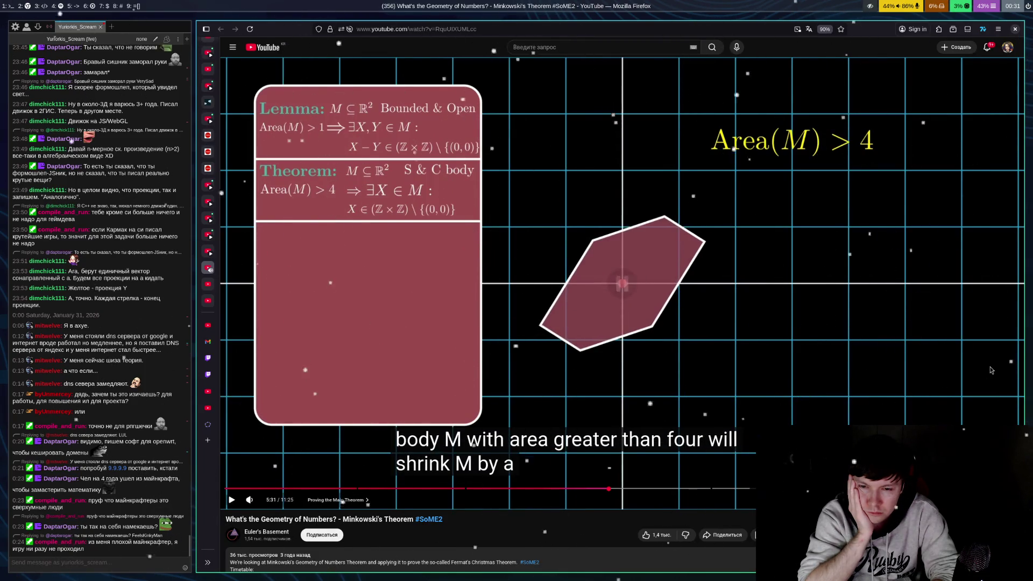
left_click(992, 370)
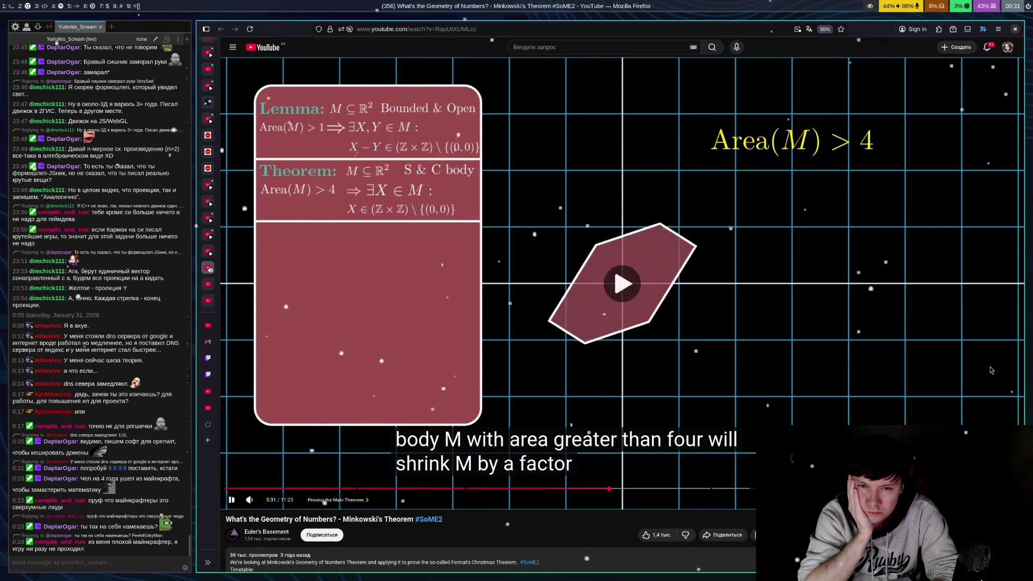
left_click(992, 370)
left_click(992, 371)
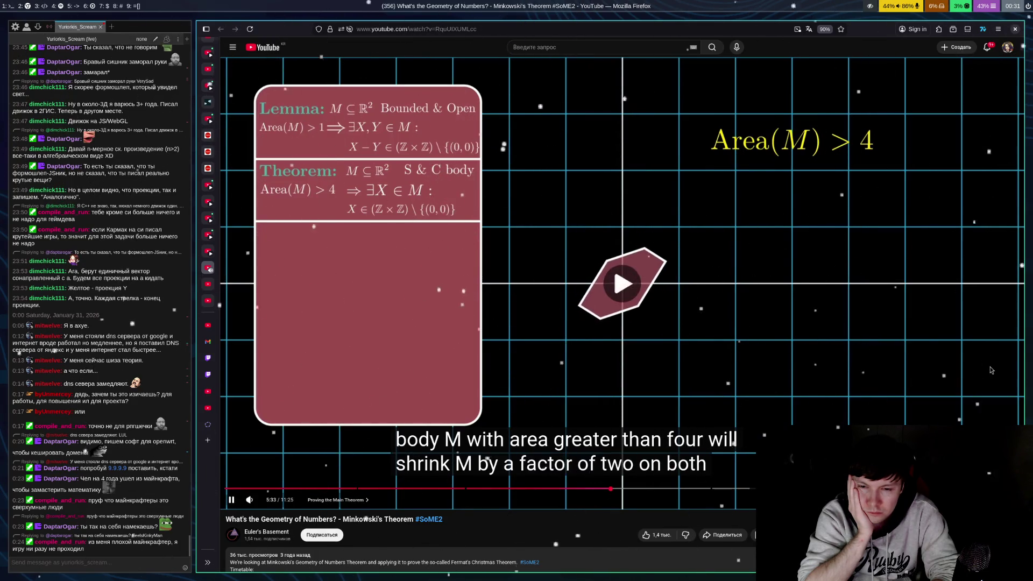
left_click(992, 371)
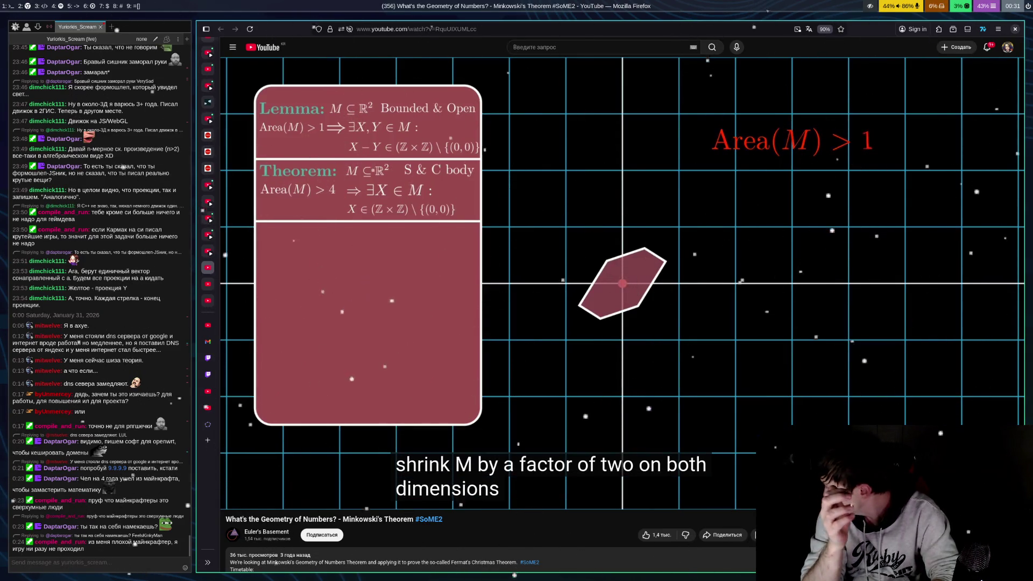
left_click(992, 371)
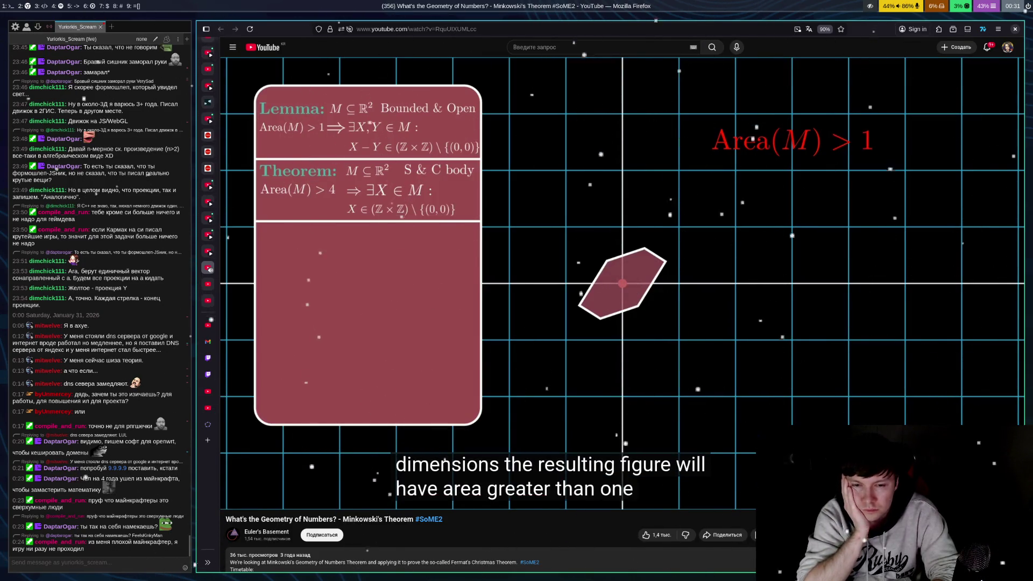
left_click(992, 370)
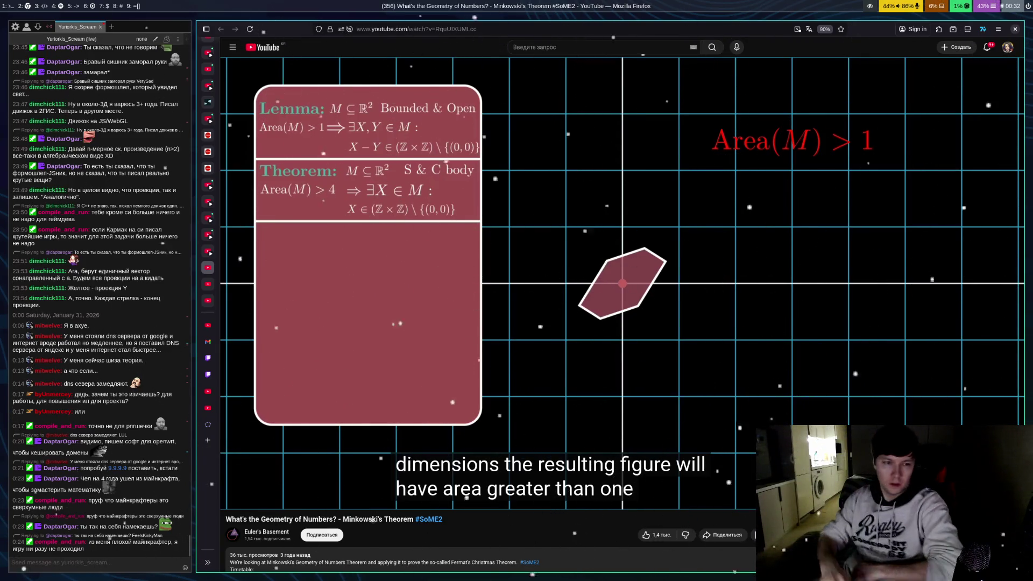
Play through the area scaling explanation to the lemma's conclusion, then rewind five seconds
left_click(992, 370)
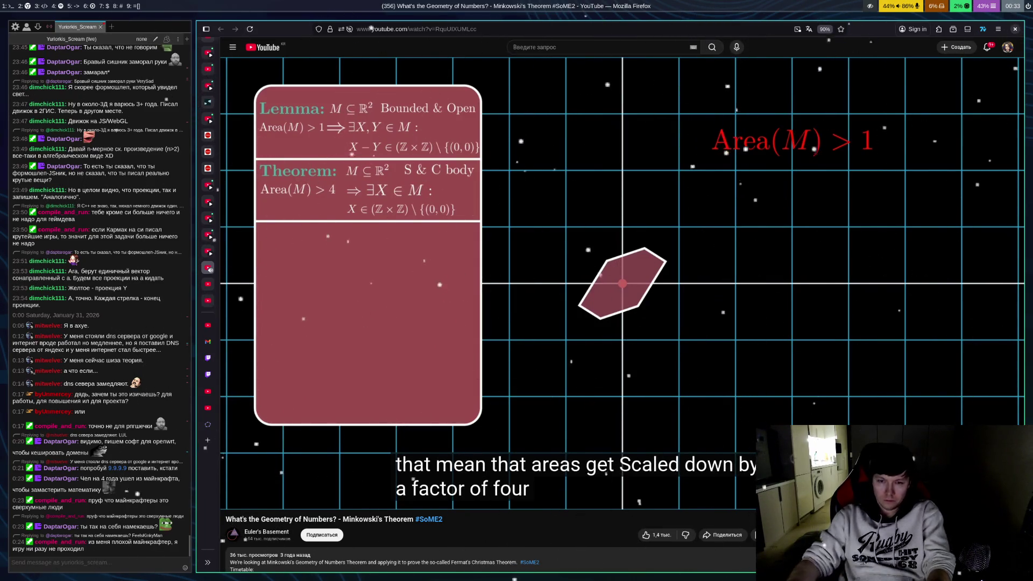
key("space")
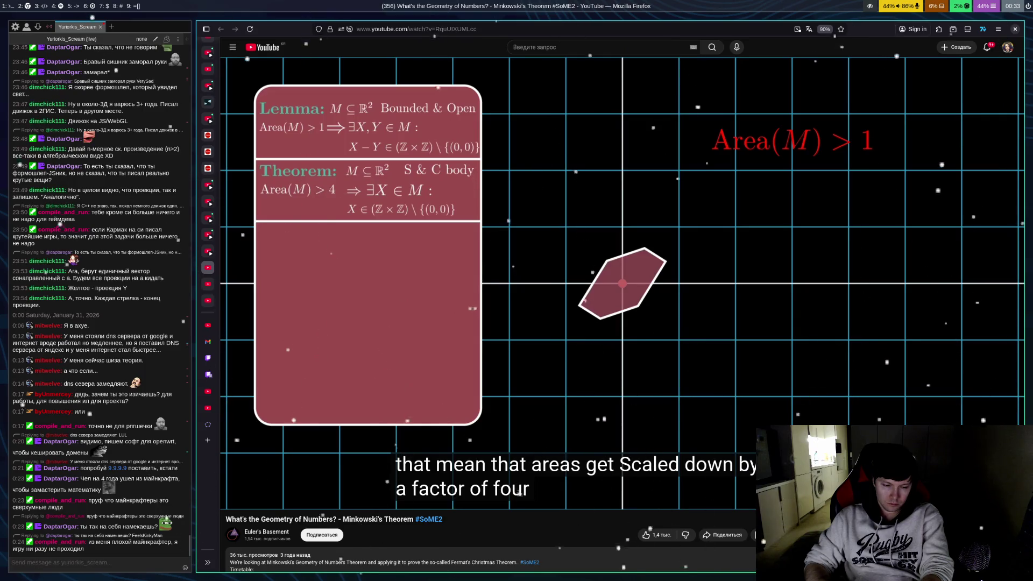
key("space")
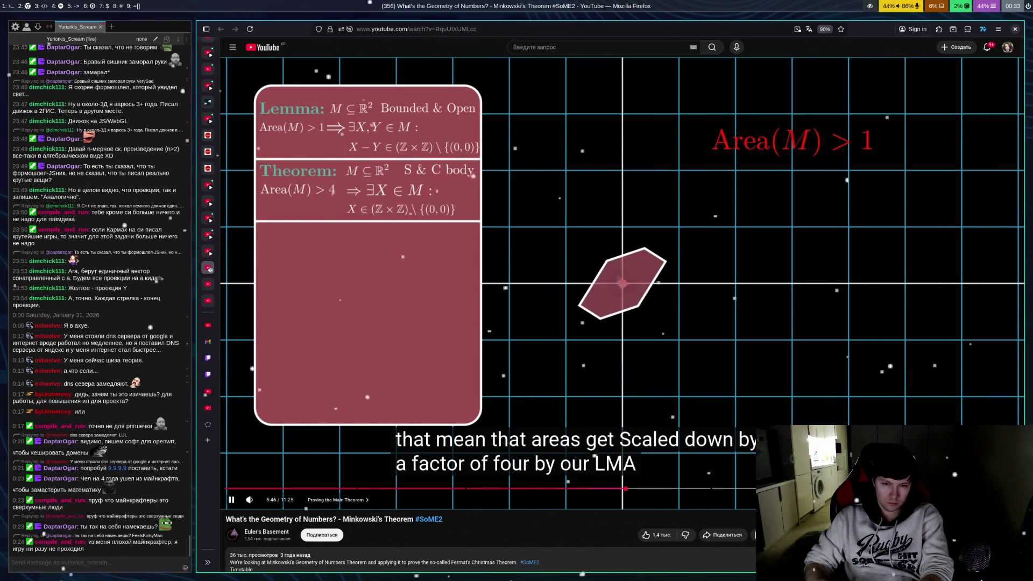
key("space")
key("space")
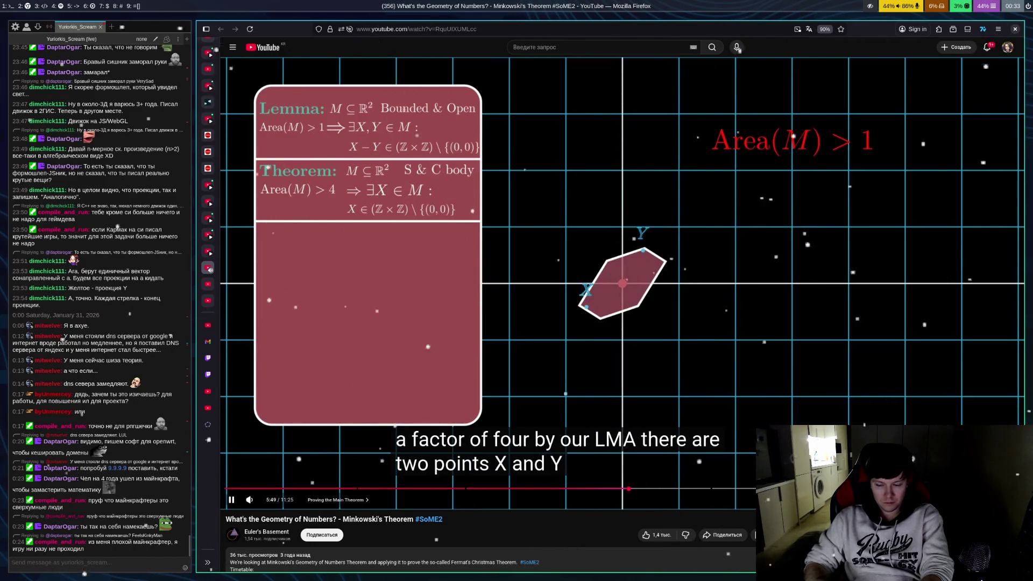
key("Left")
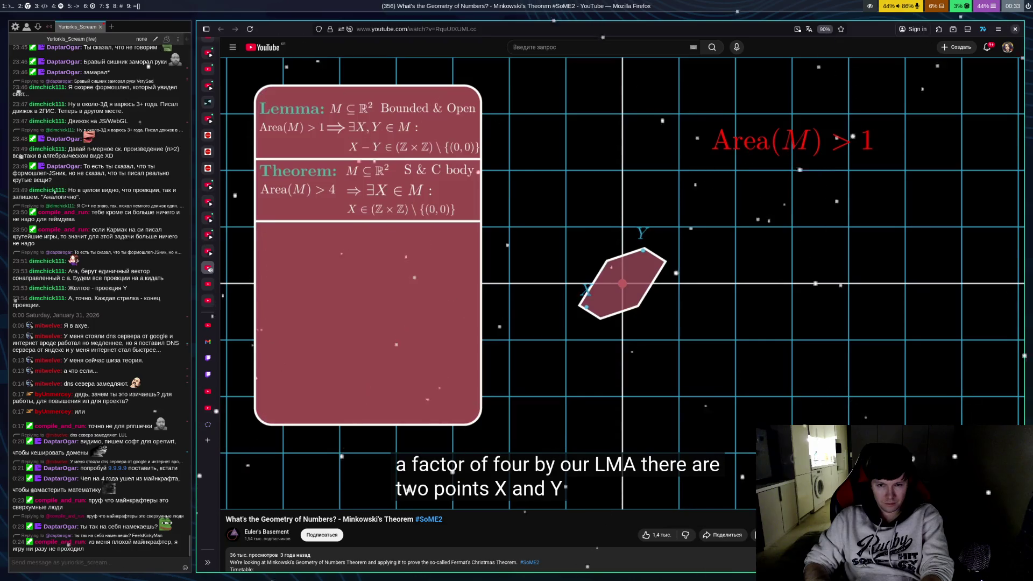
Replay the section, pausing on points X and Y and their nonzero integer difference
key("space")
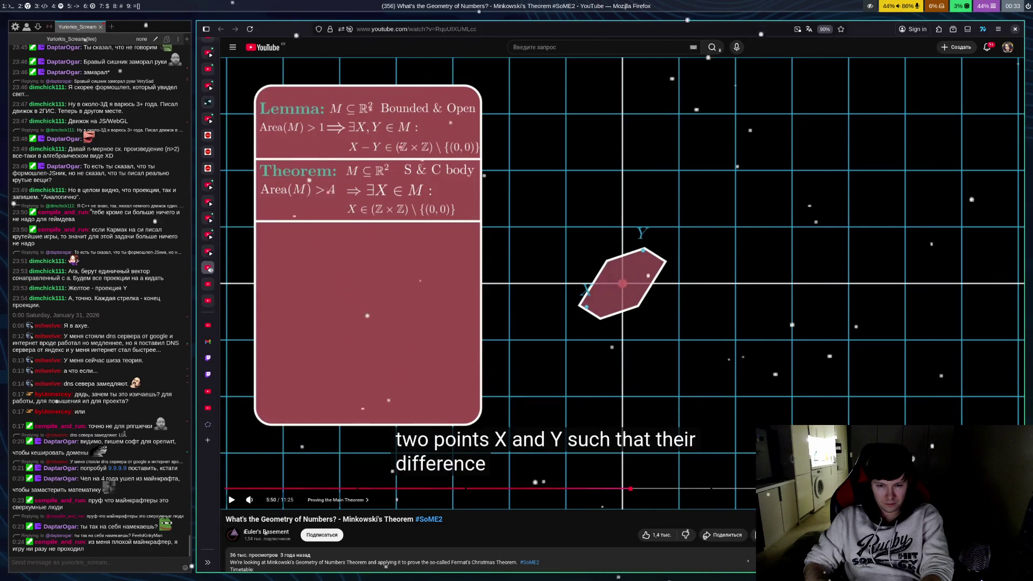
key("space")
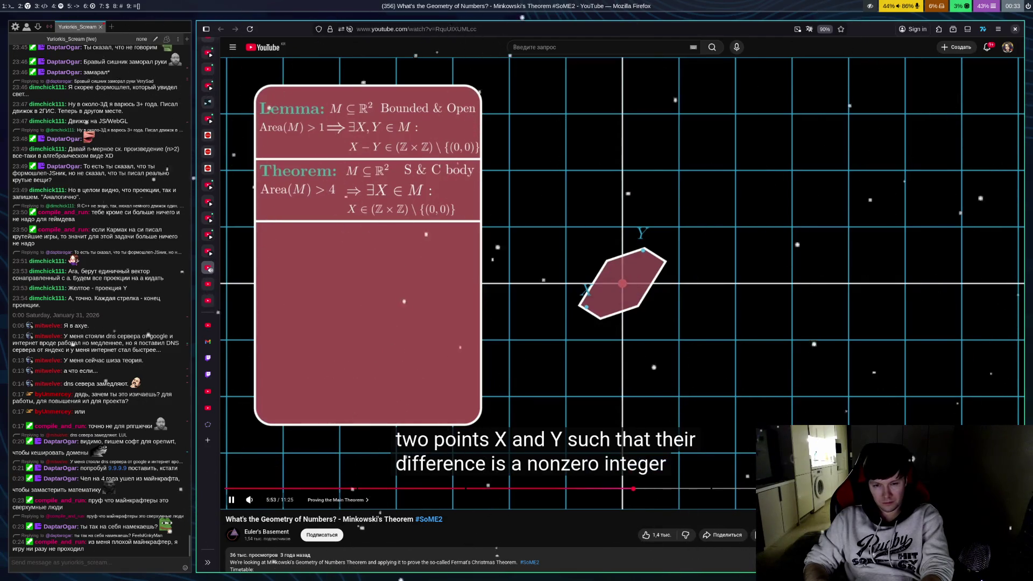
key("space")
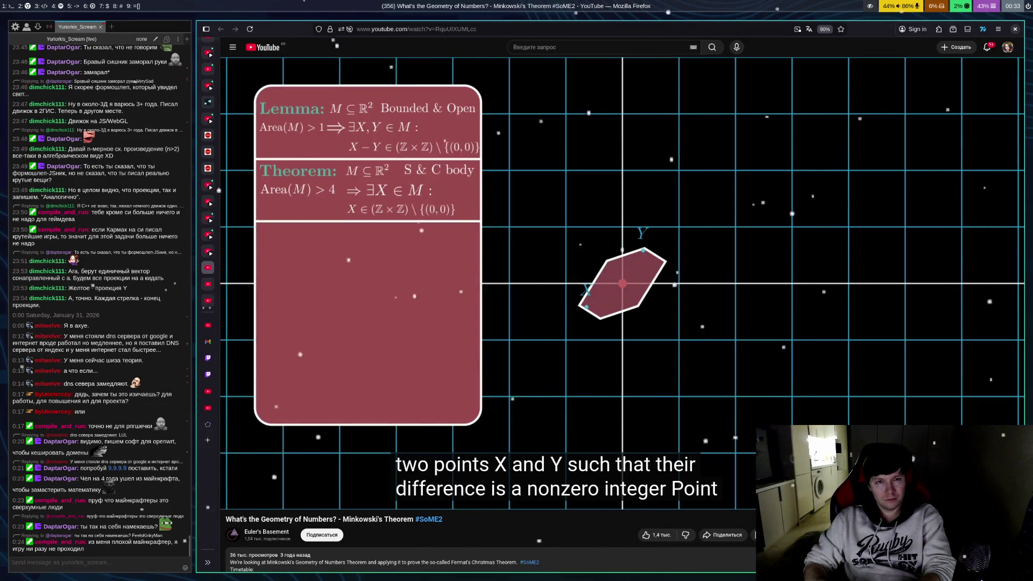
key("space")
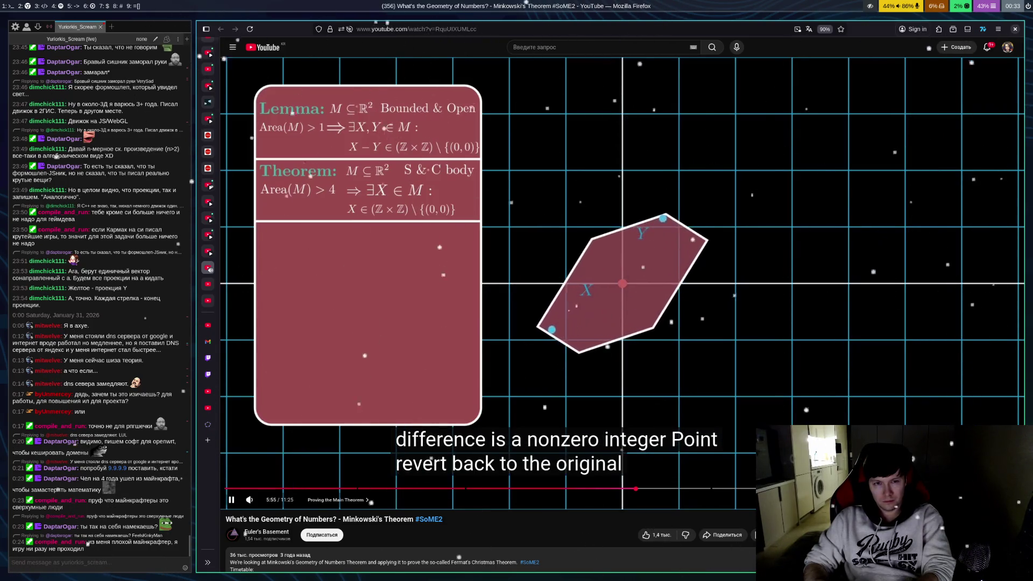
Step through the scale-up, pausing on 2X and 2Y, the symmetry arrow, and −2Y
key("space")
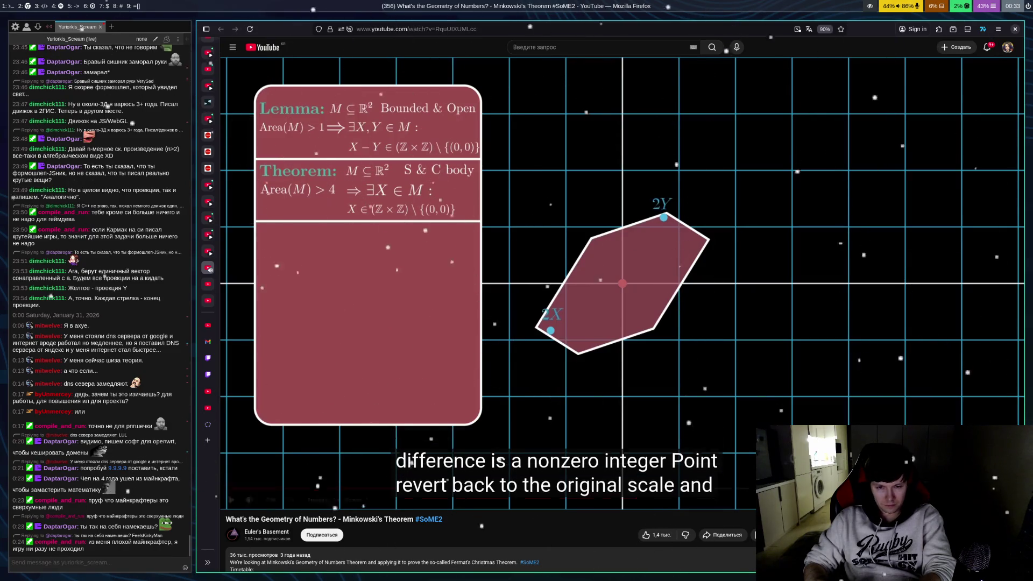
key("space")
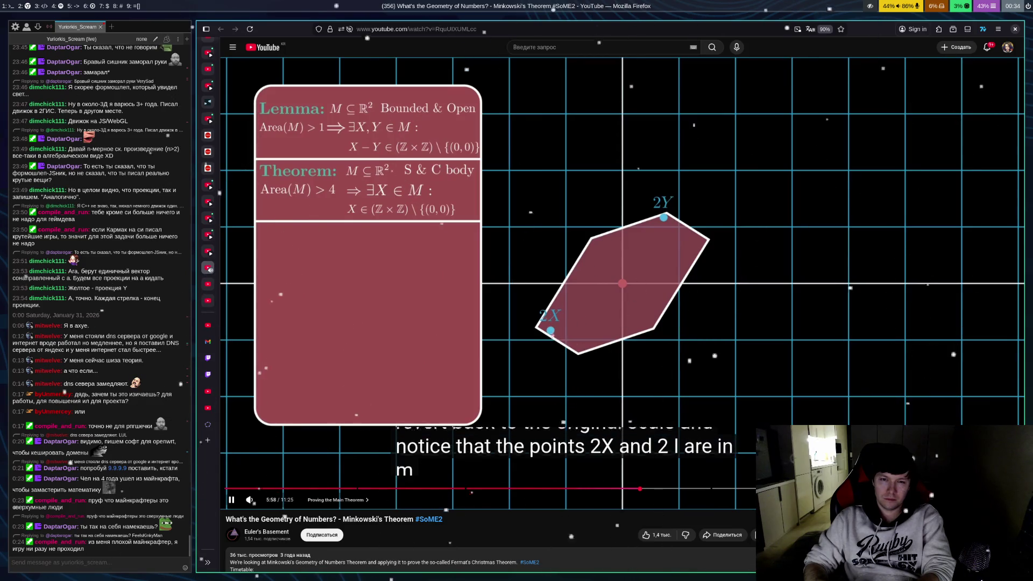
key("space")
key("space")
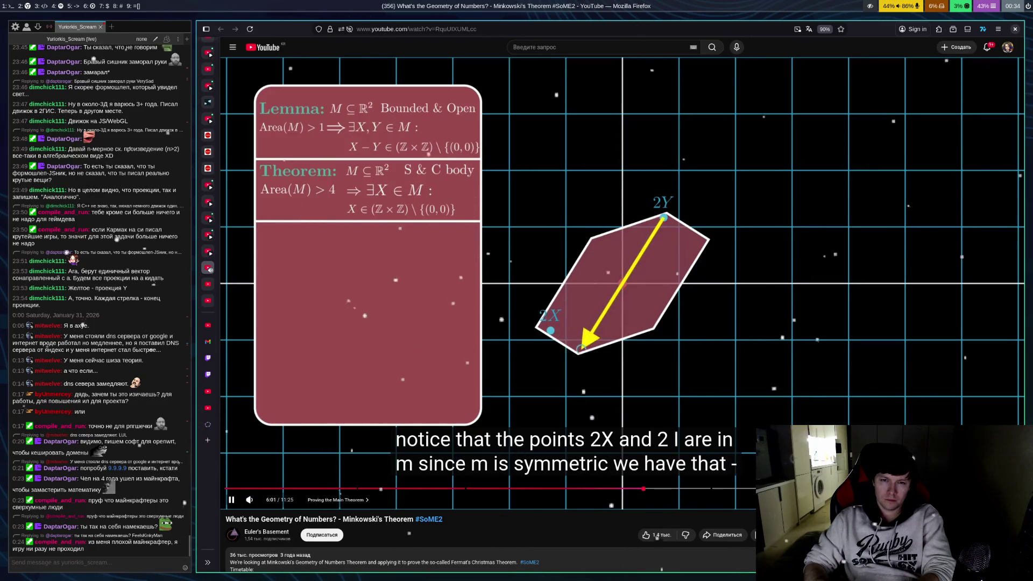
key("space")
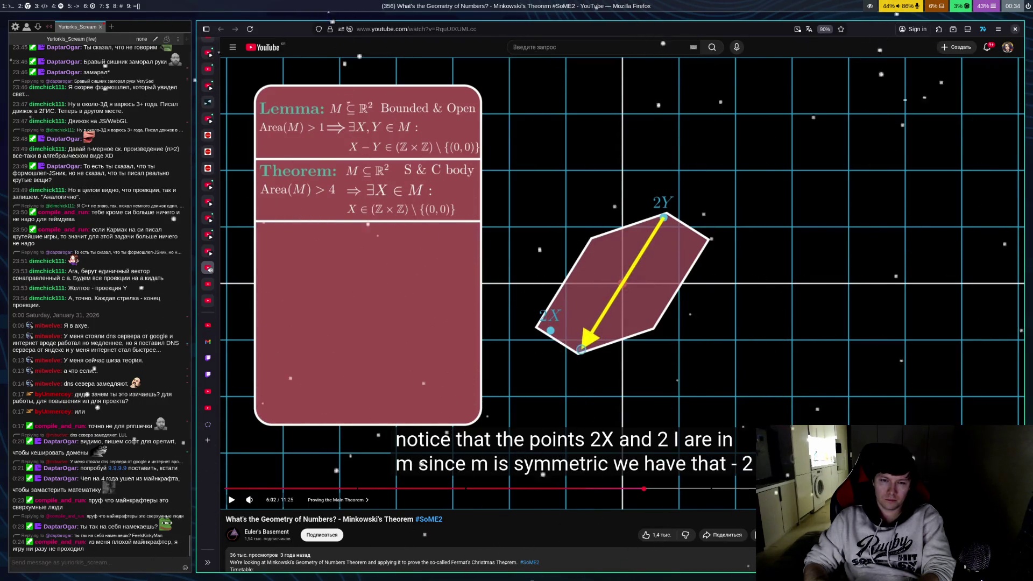
key("space")
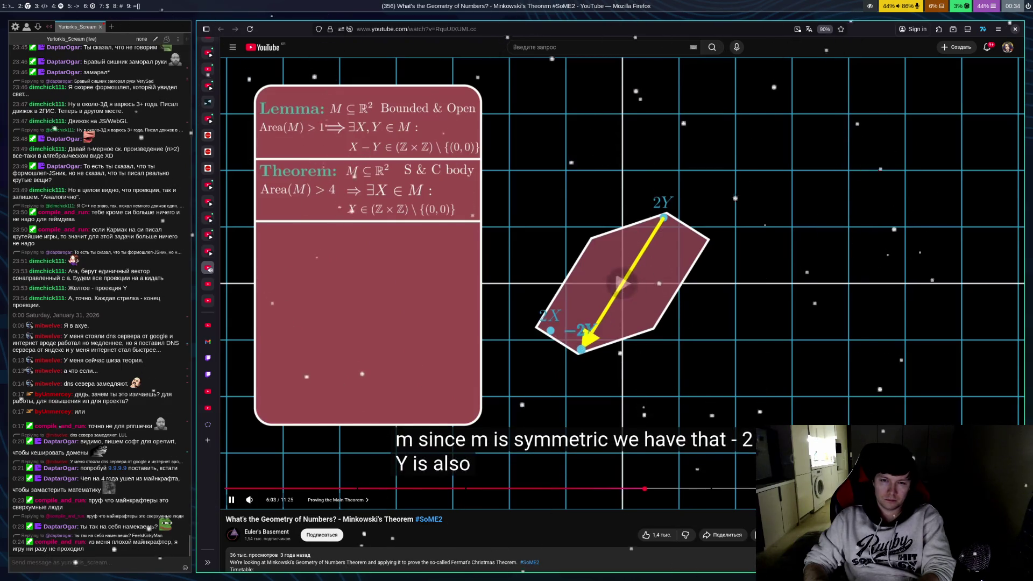
key("space")
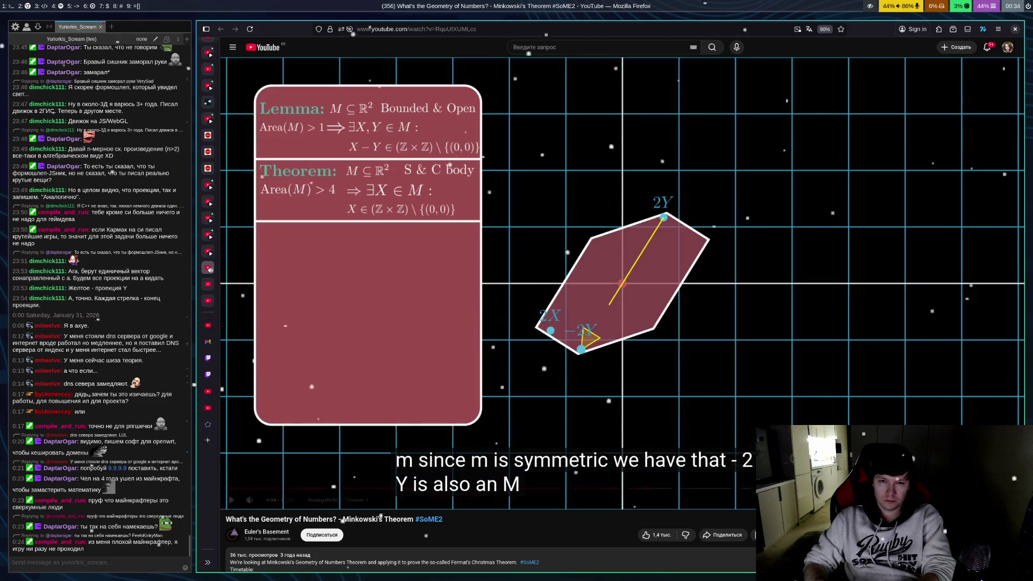
key("space")
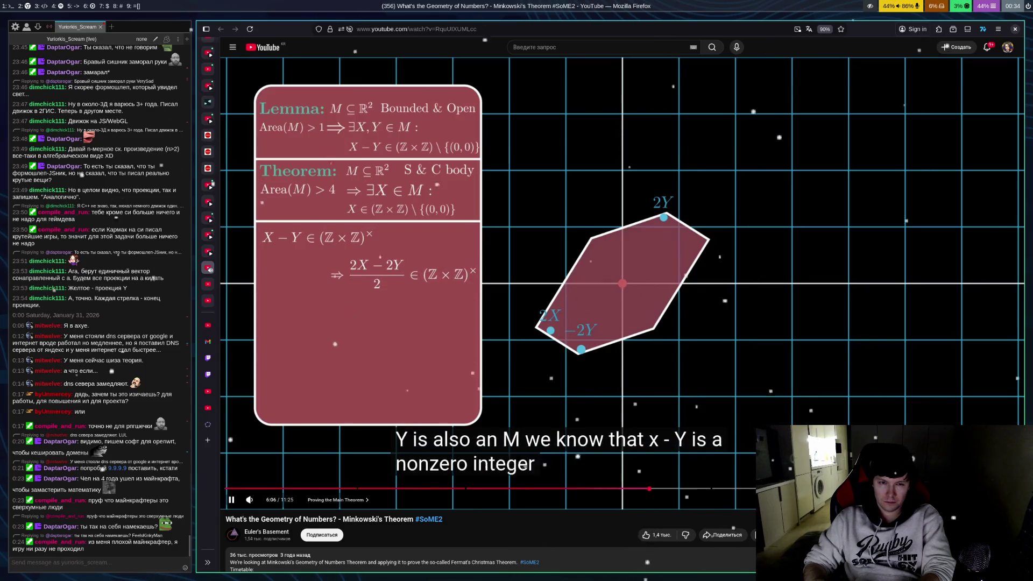
Pause on the (2X − 2Y)/2 formula, the geometric interpretation question, and the midpoint explanation
key("space")
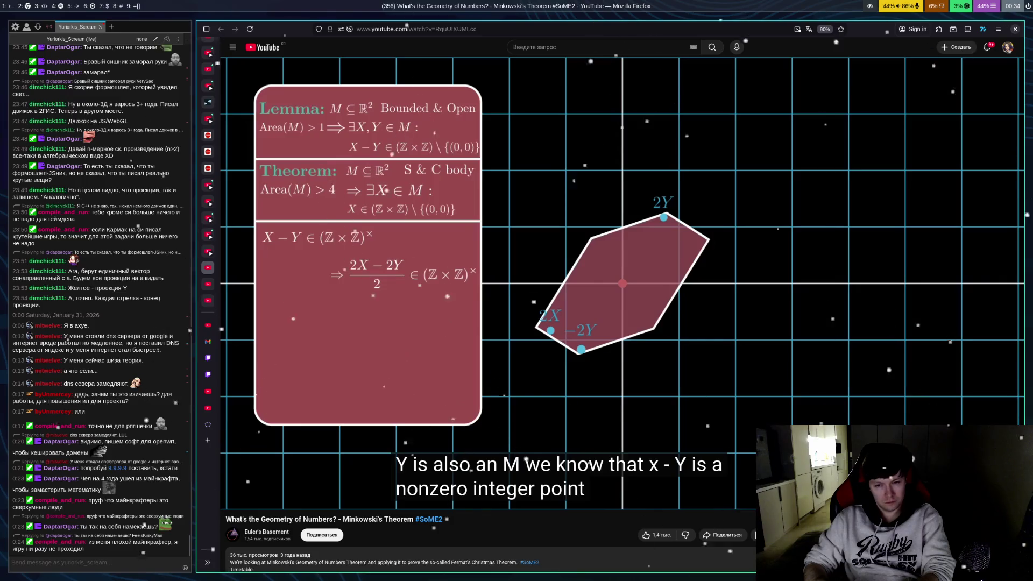
key("space")
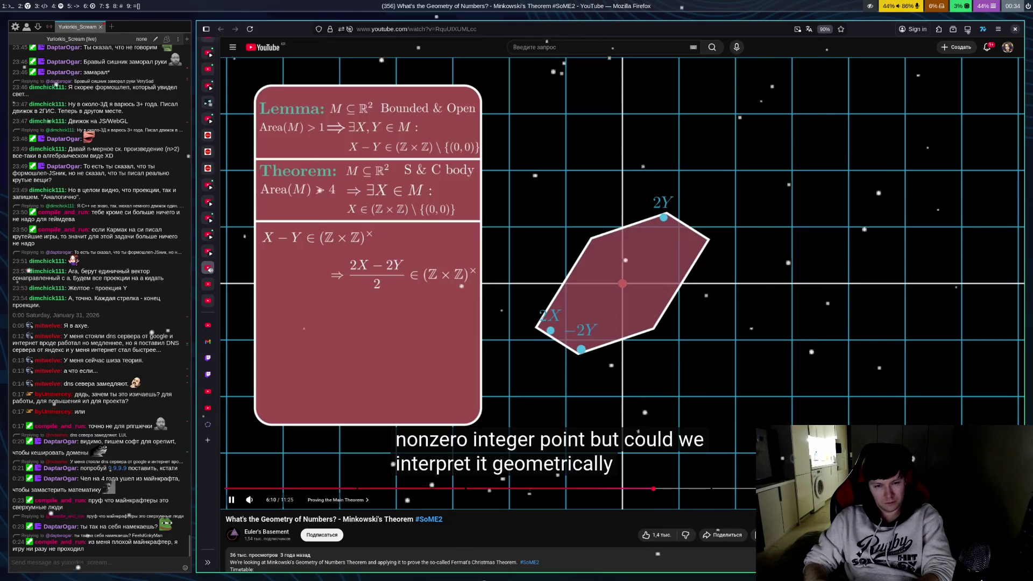
key("space")
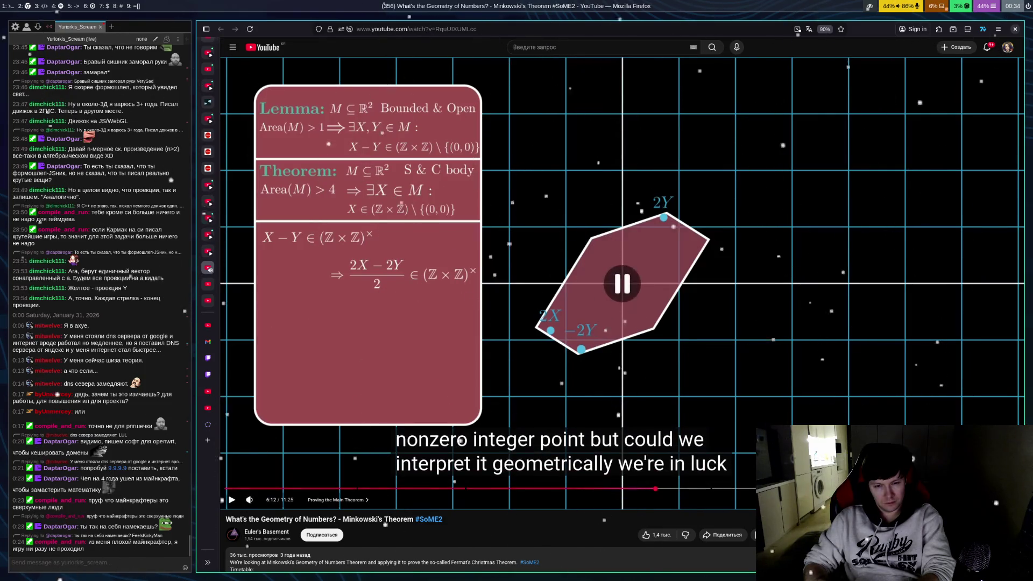
key("space")
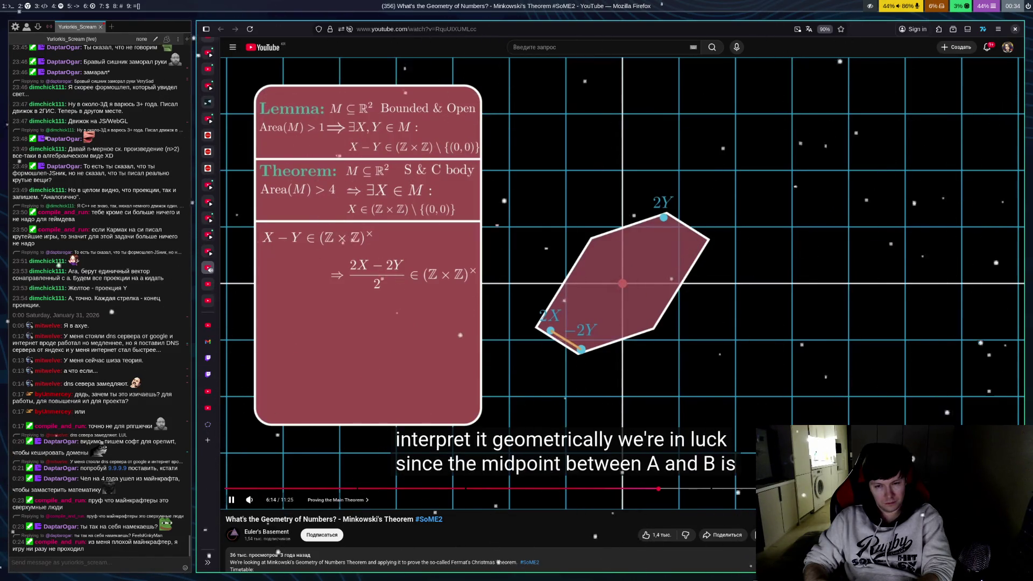
key("space")
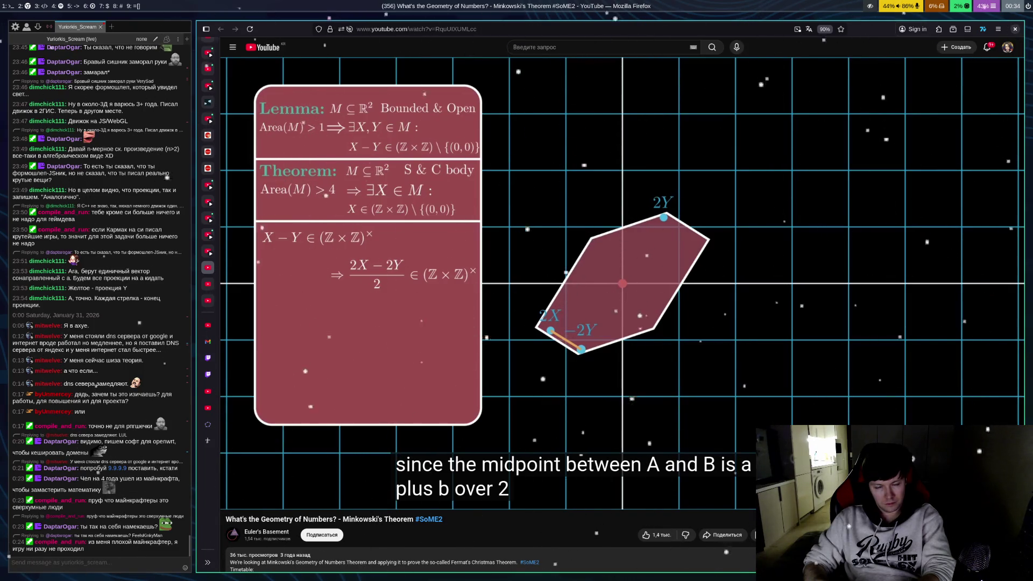
key("space")
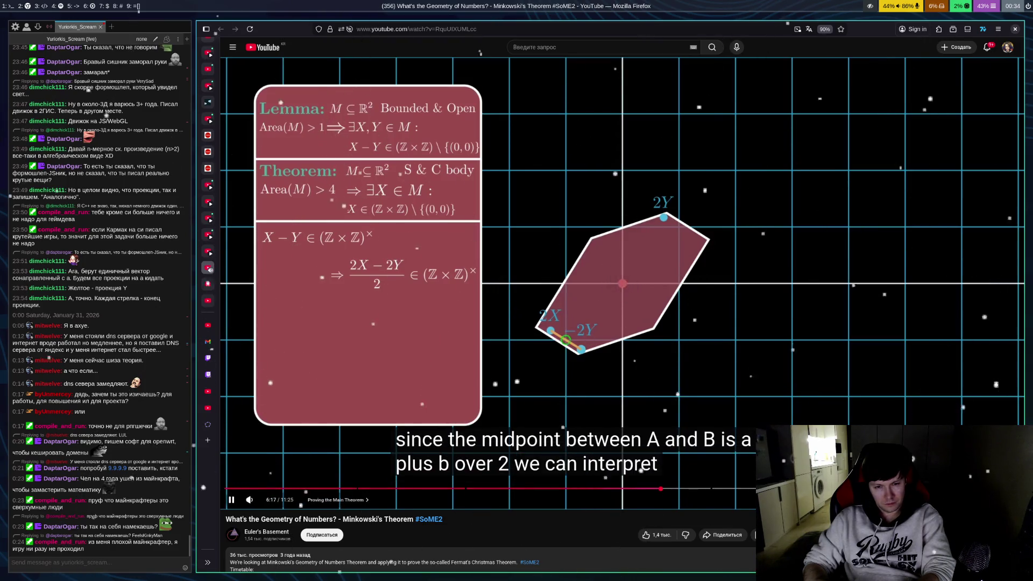
Pause on the midpoint of 2X and −2Y, then jump back 10 seconds and replay it
key("space")
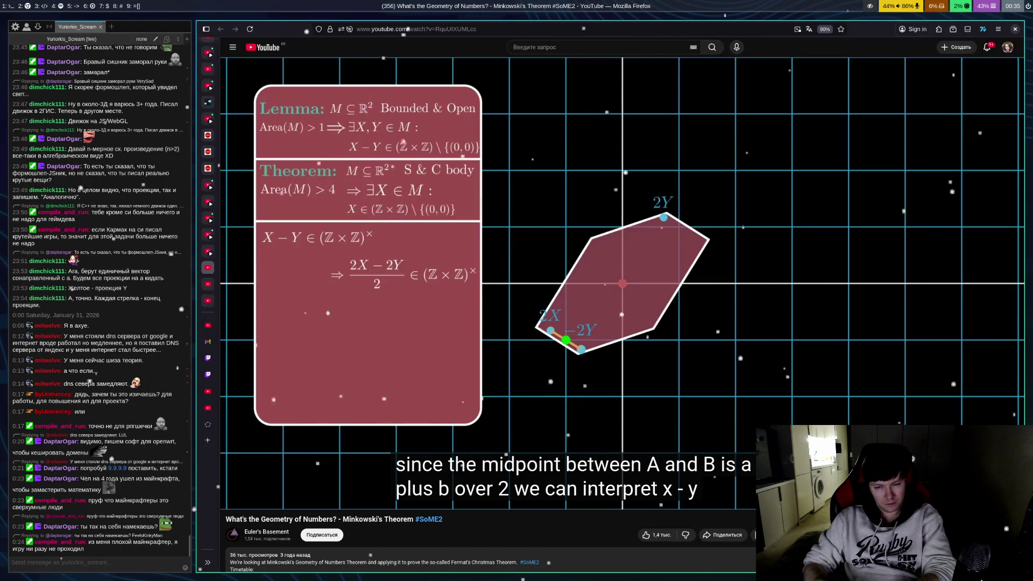
key("space")
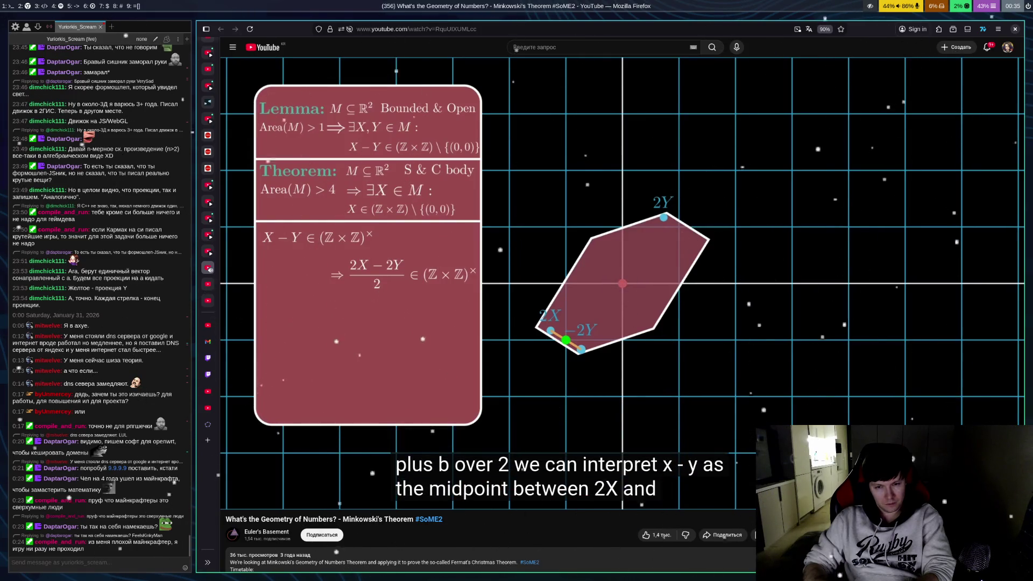
key("space")
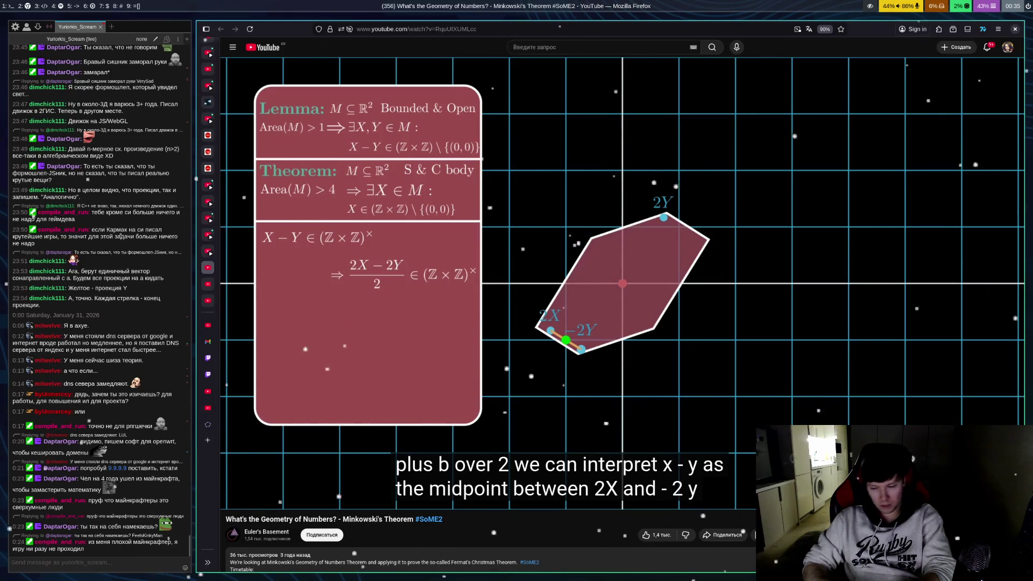
key("j")
key("k")
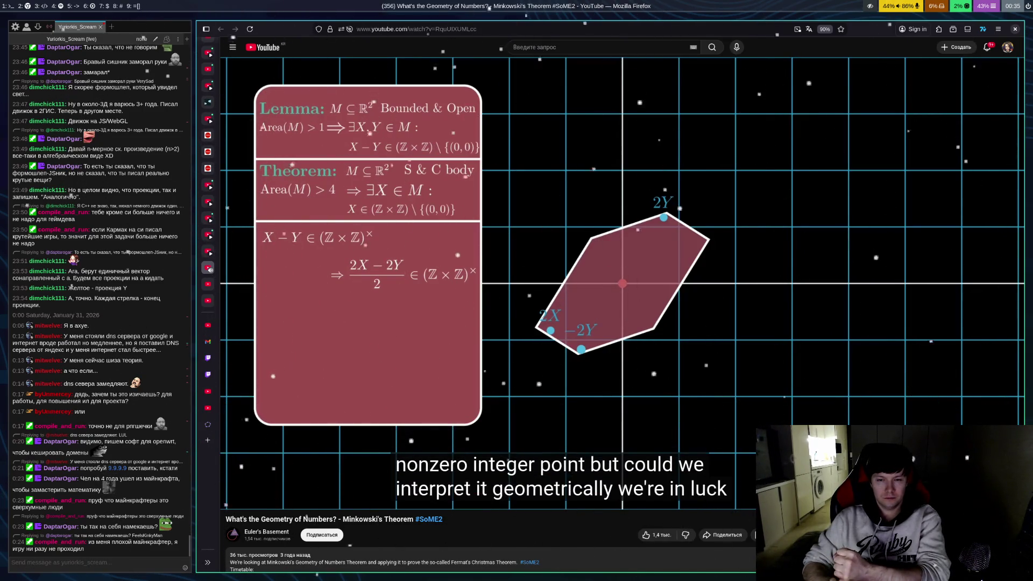
key("k")
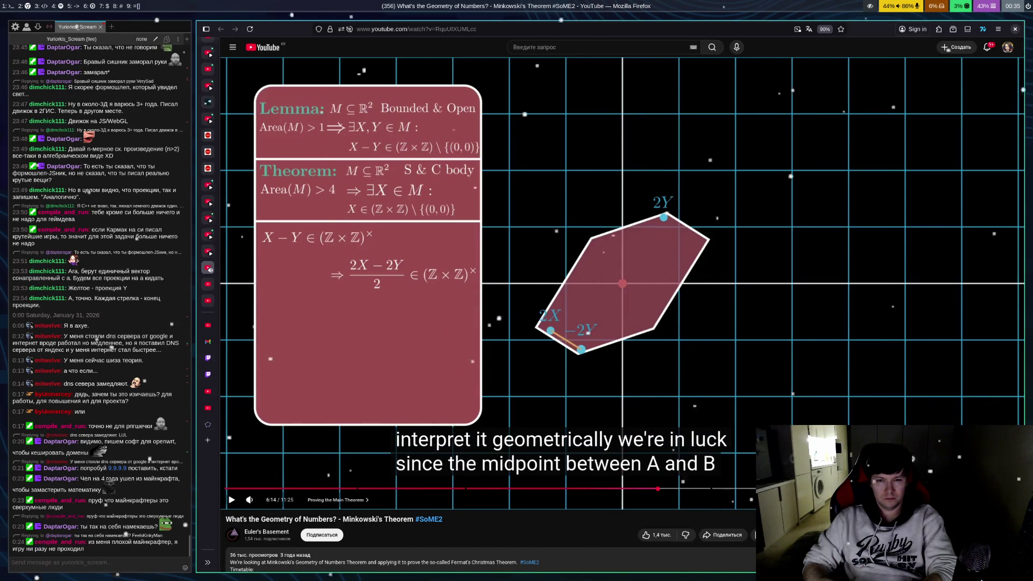
Resume briefly and stop at 6:16 on the (A + B)/2 midpoint explanation
key("k")
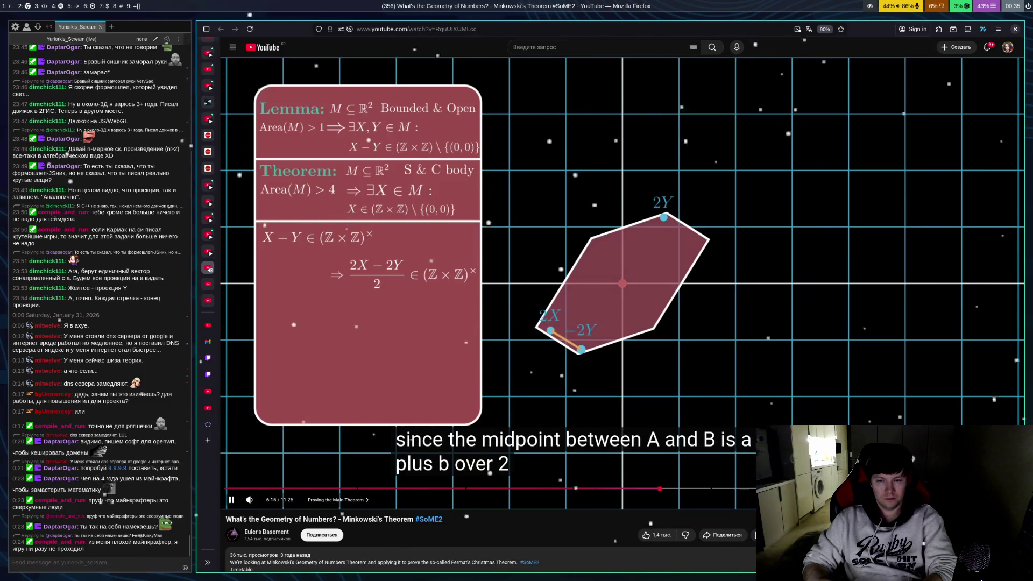
key("k")
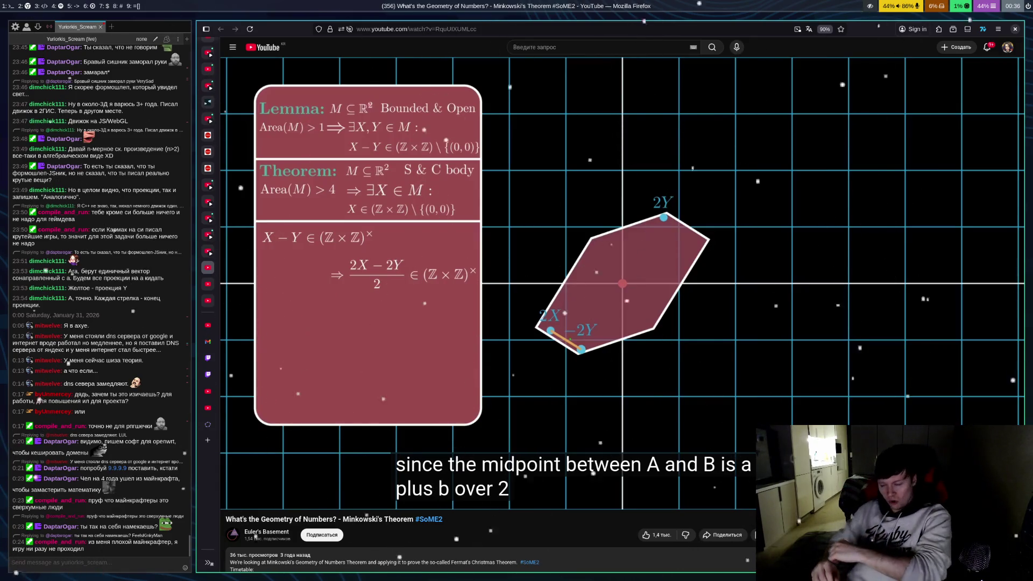
mouse_move(992, 370)
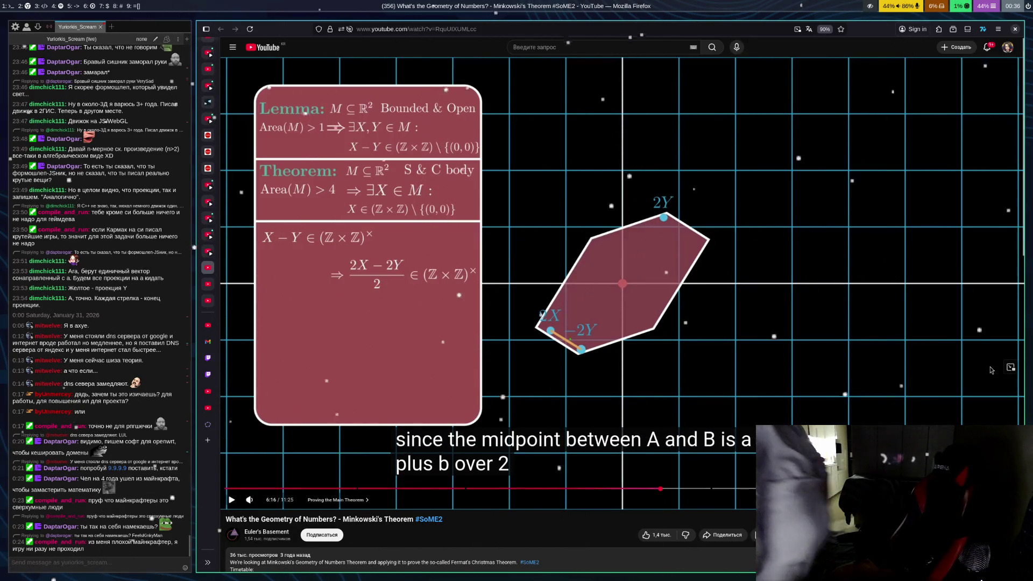